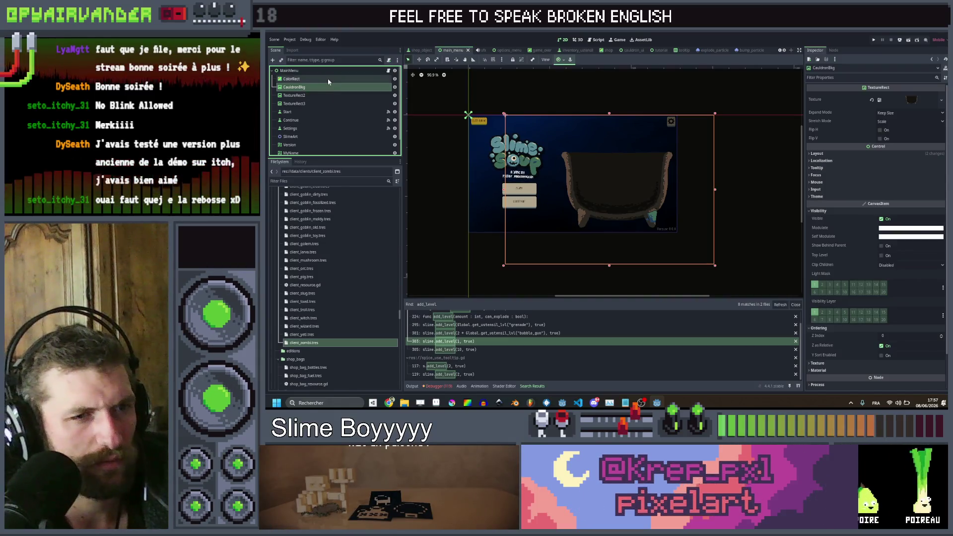
# Step: Delete the CauldronBkg node from the MainMenu scene
pyautogui.press('Delete')
pyautogui.press('Return')
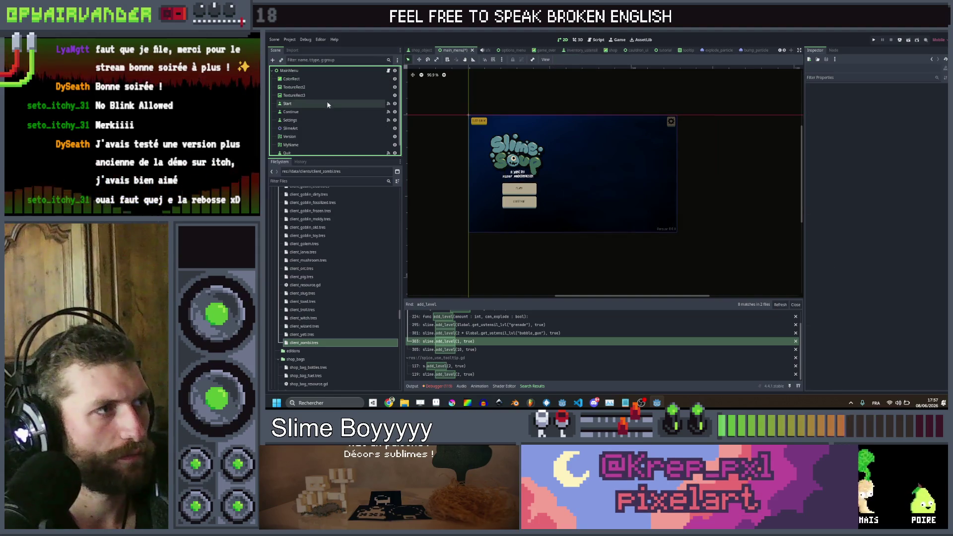
pyautogui.scroll(-1, 323, 130)
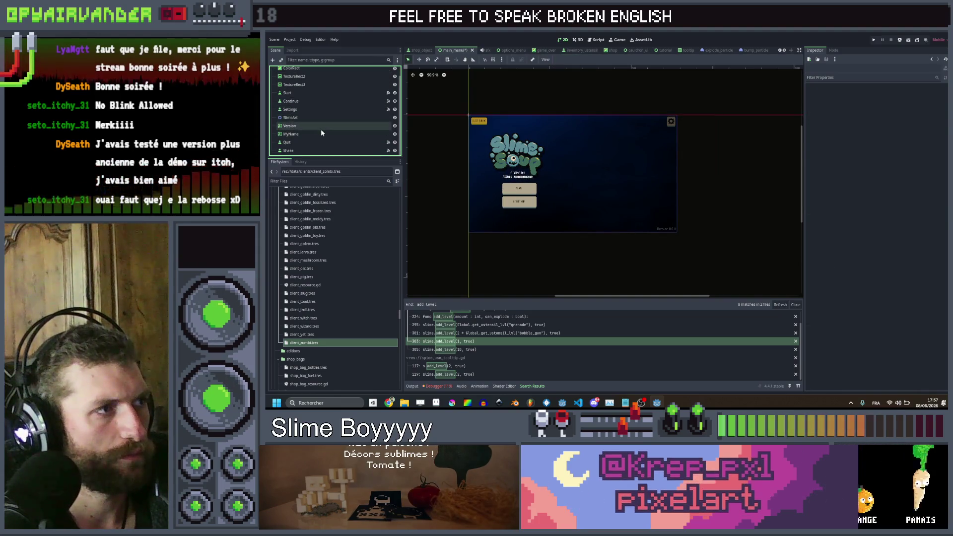
# Step: Inspect the Version, MyName, Quit and Shake nodes in the Scene dock
pyautogui.click(320, 130)
pyautogui.click(321, 135)
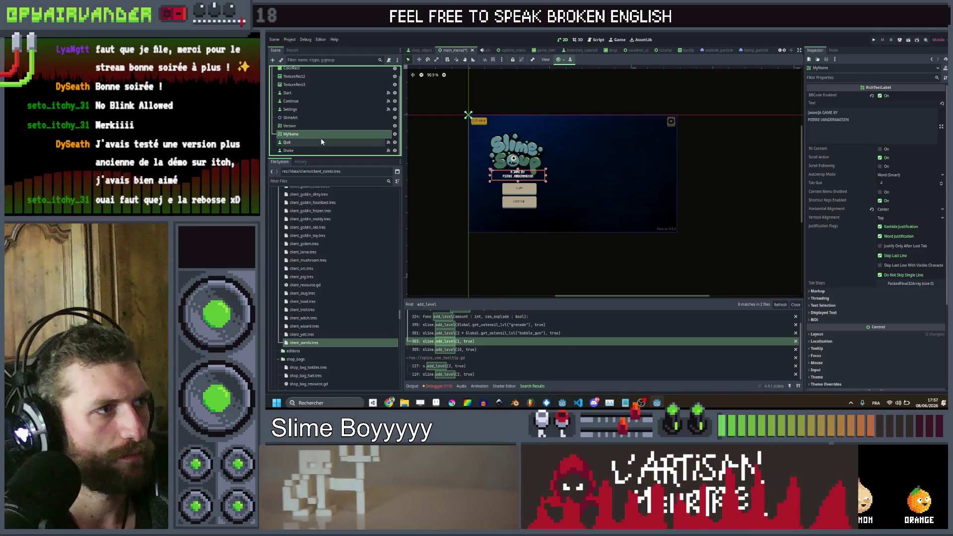
pyautogui.click(321, 142)
pyautogui.click(321, 151)
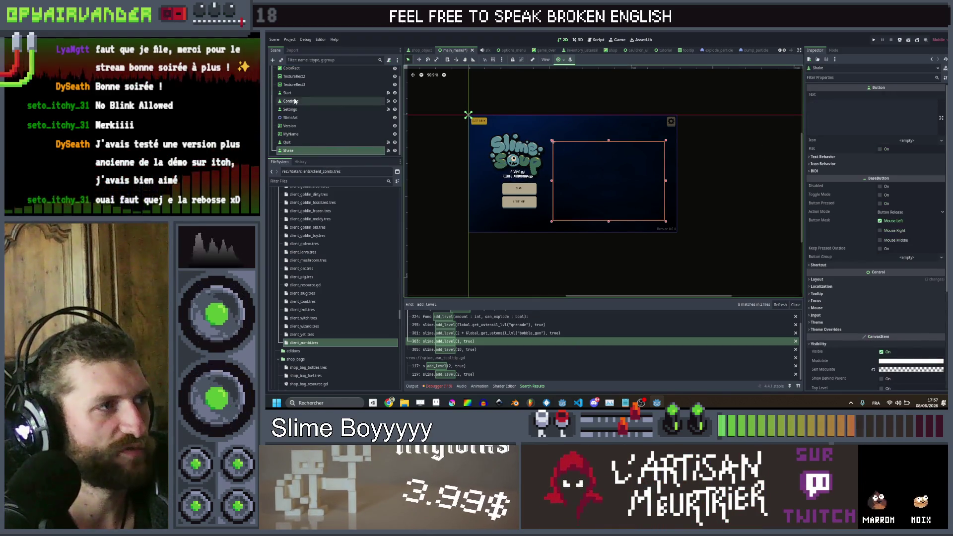
pyautogui.scroll(1, 306, 74)
# Step: Check the MainMenu root, then select the ColorRect background and start deleting it
pyautogui.click(307, 73)
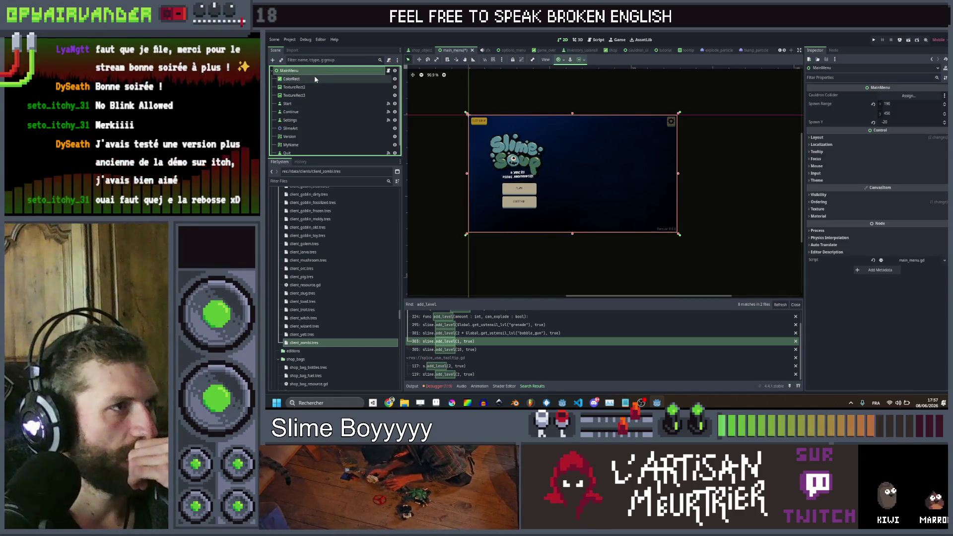
pyautogui.click(315, 79)
pyautogui.press('Delete')
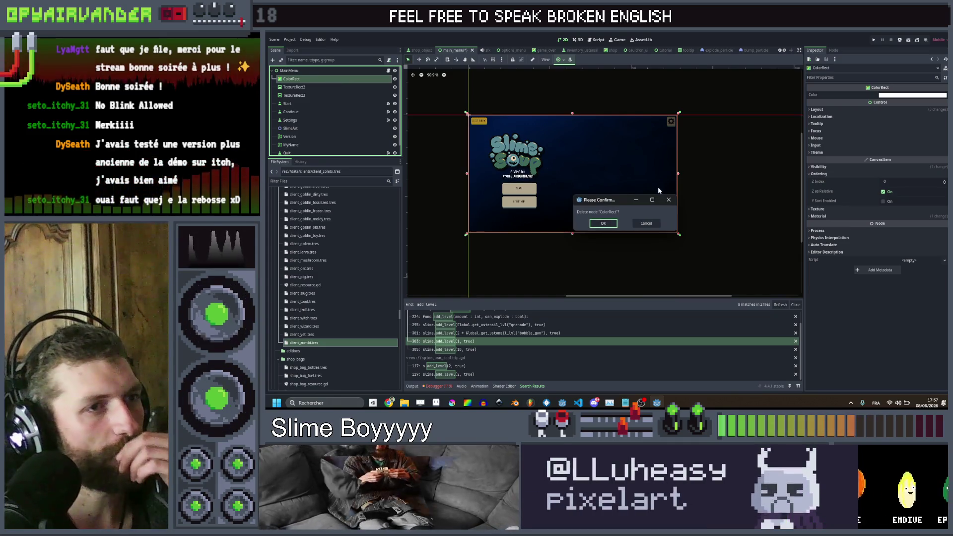
# Step: Keep the ColorRect, lower its Color alpha to 108, and bring up the Shader Editor
pyautogui.click(646, 223)
pyautogui.moveTo(298, 75); pyautogui.dragTo(299, 74)
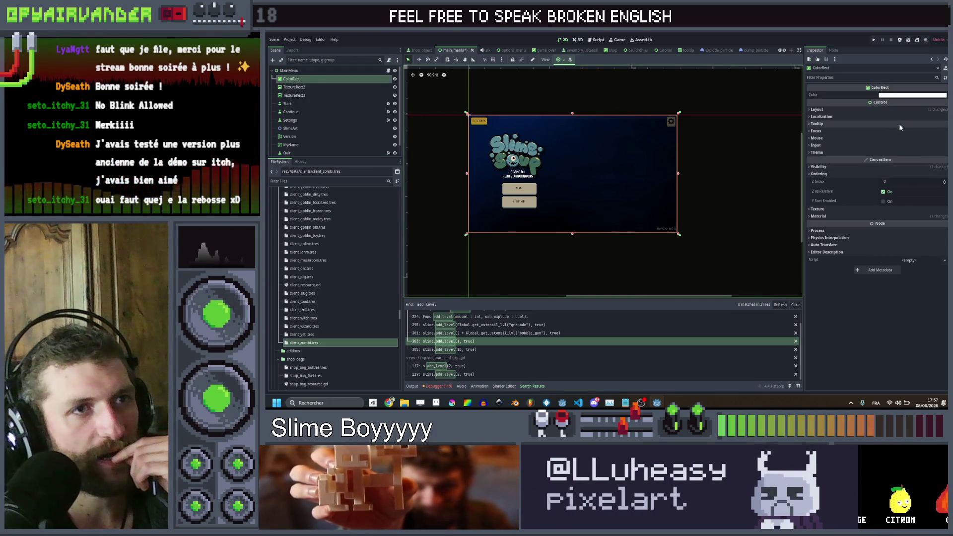
pyautogui.click(903, 96)
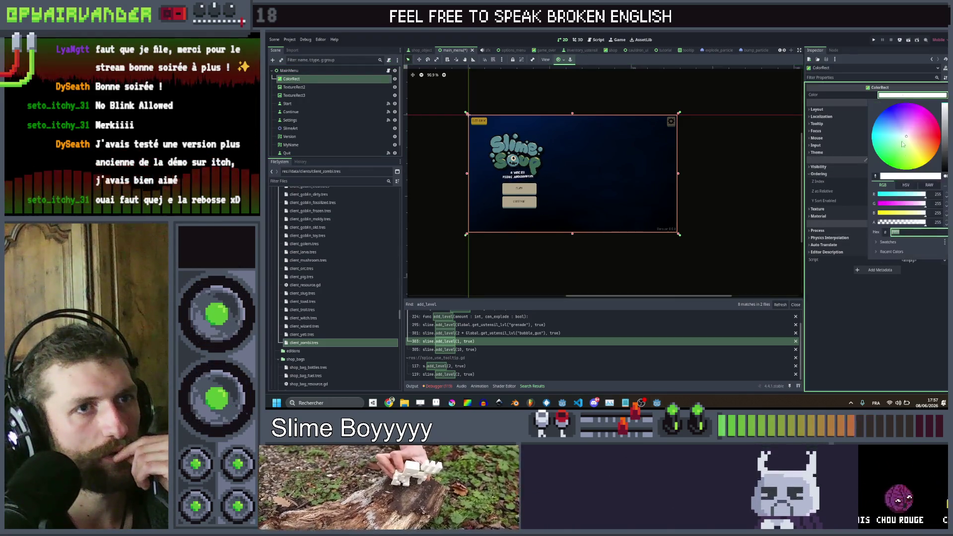
pyautogui.moveTo(908, 223); pyautogui.dragTo(897, 223)
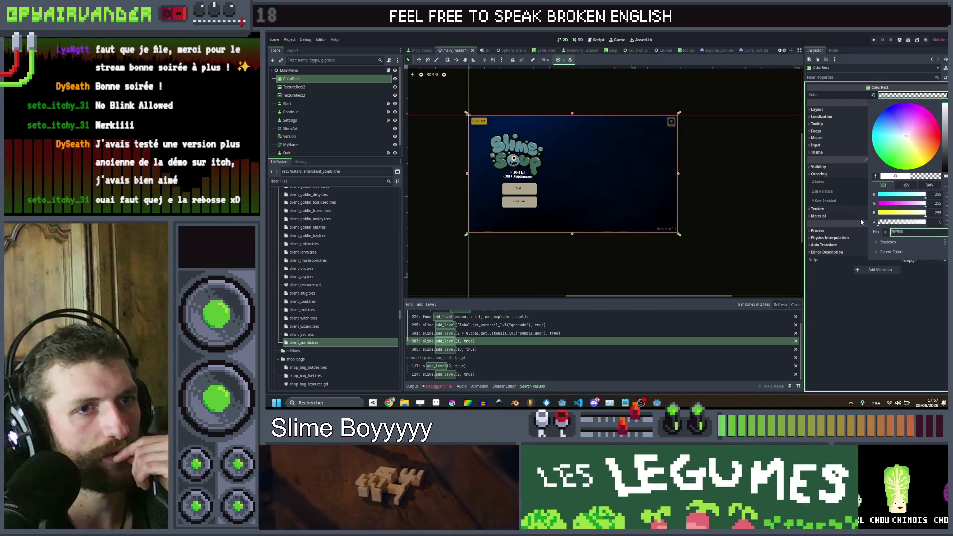
pyautogui.click(897, 327)
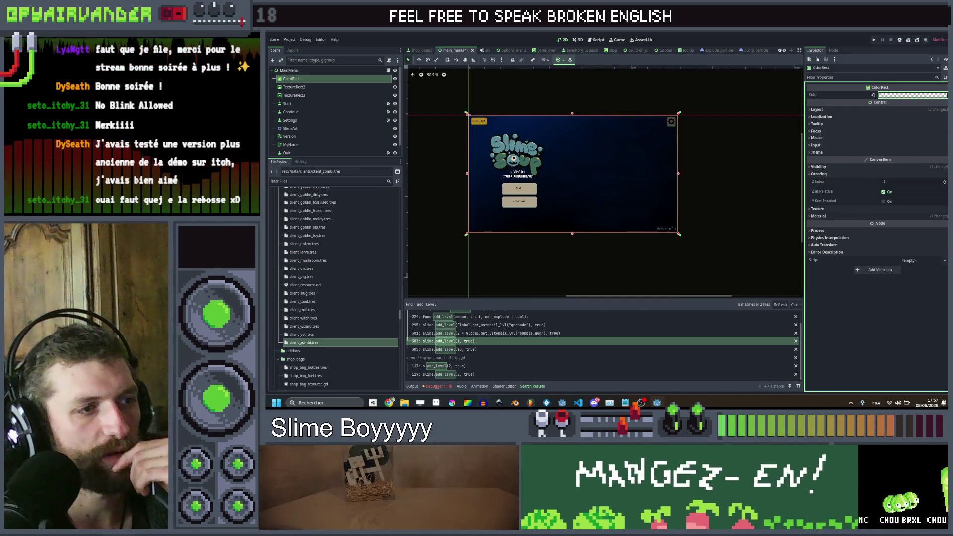
pyautogui.click(504, 386)
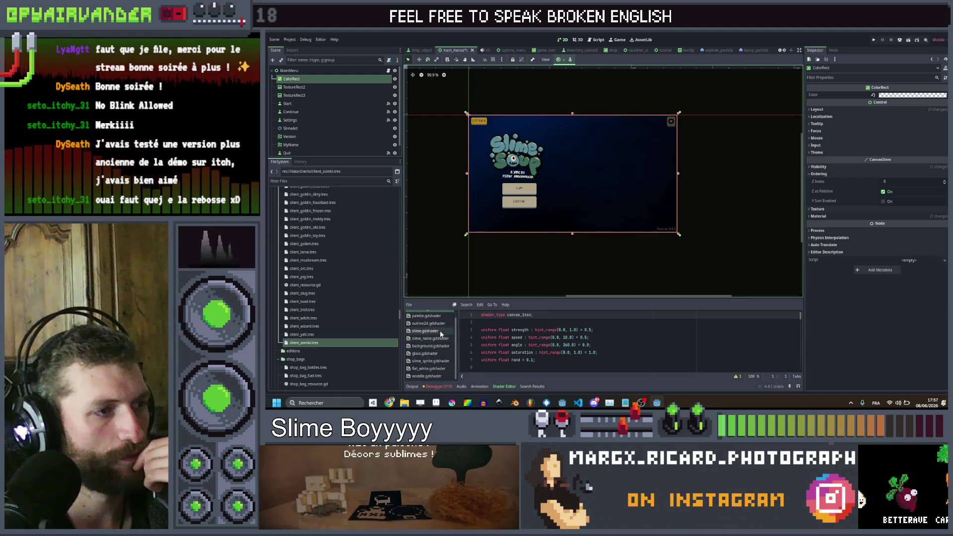
# Step: Copy the vertex_color varying and vertex() function from rainbow.gdshader
pyautogui.click(442, 346)
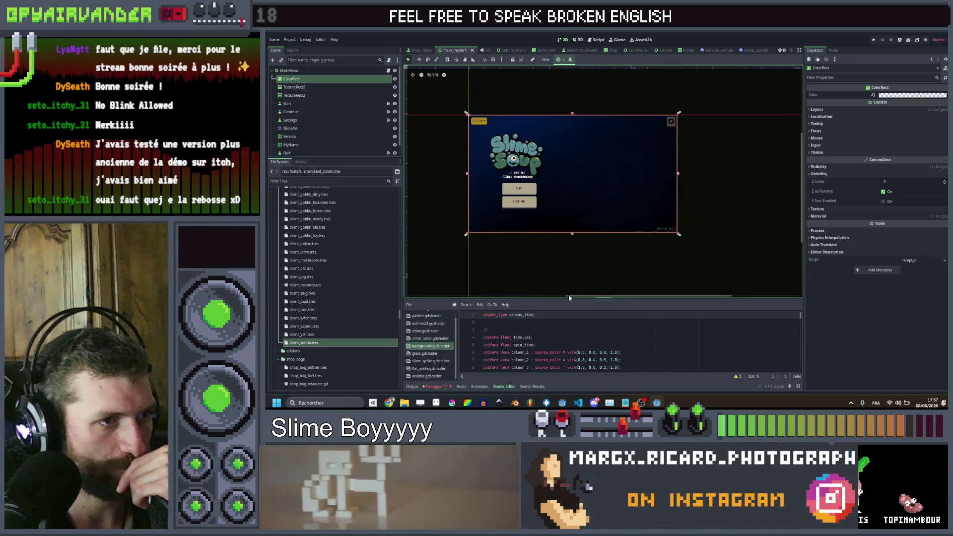
pyautogui.moveTo(569, 298); pyautogui.dragTo(569, 187)
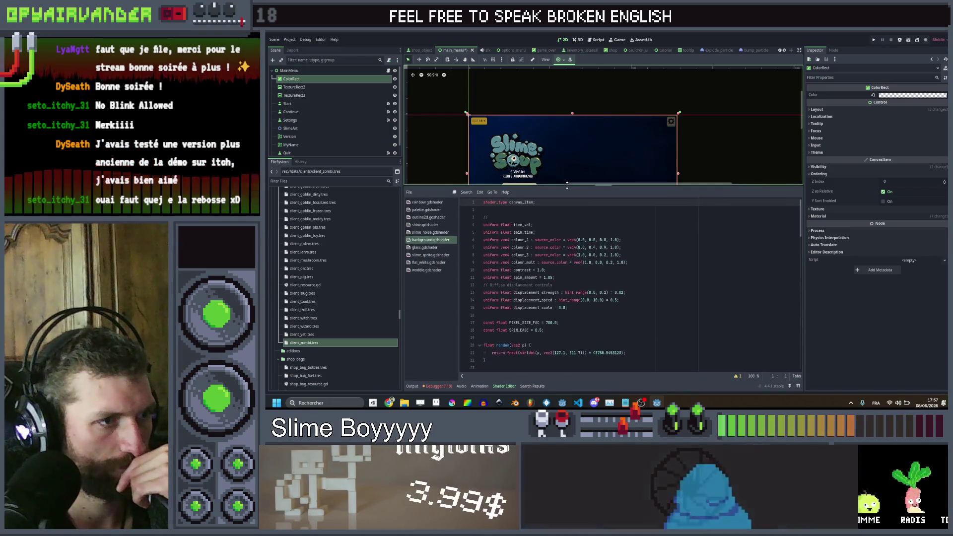
pyautogui.scroll(-13, 631, 285)
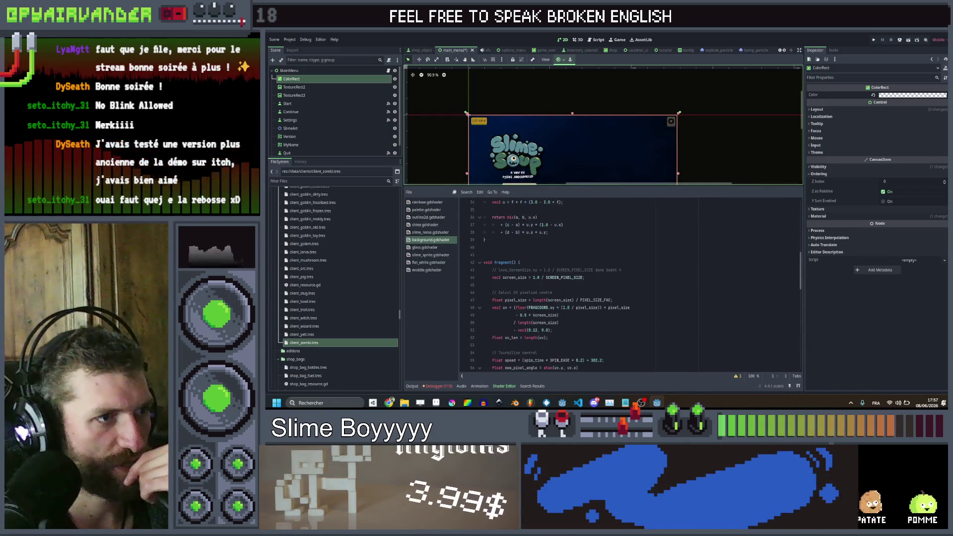
pyautogui.scroll(-12, 630, 286)
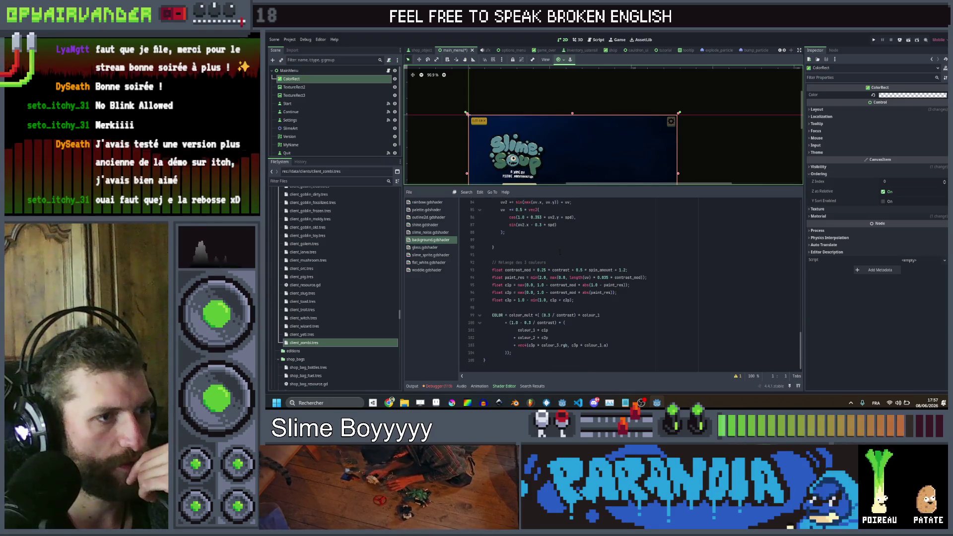
pyautogui.click(518, 352)
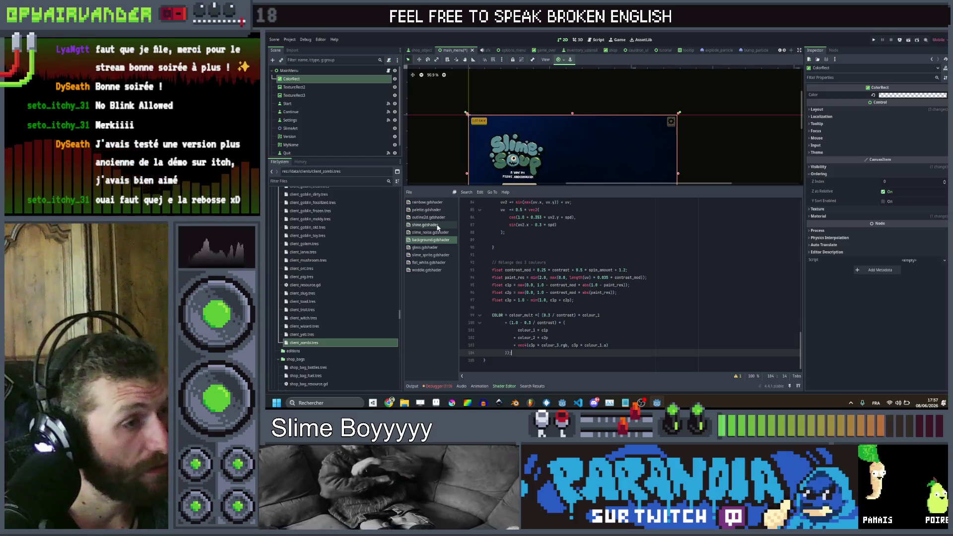
pyautogui.click(432, 209)
pyautogui.click(438, 203)
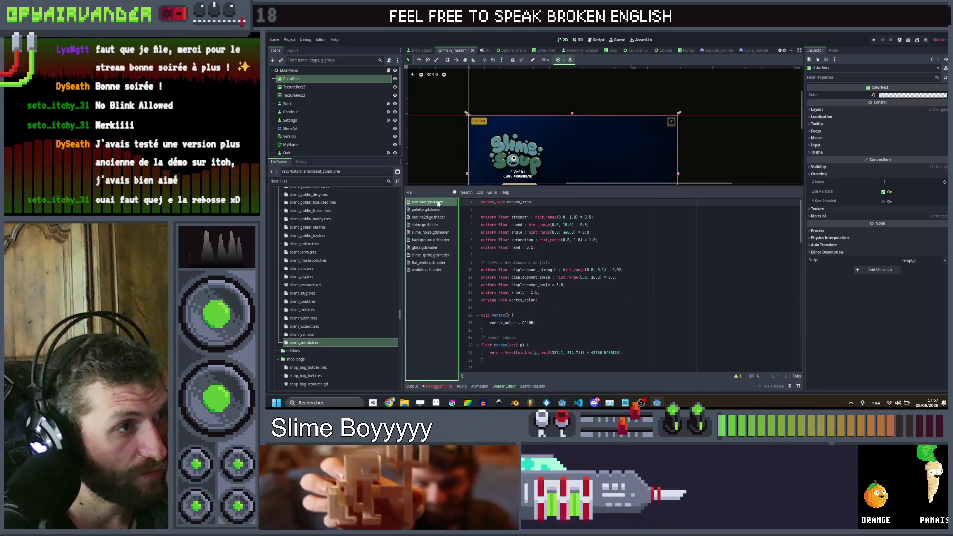
pyautogui.moveTo(485, 330); pyautogui.dragTo(475, 300)
pyautogui.hotkey('ctrl', 'c')
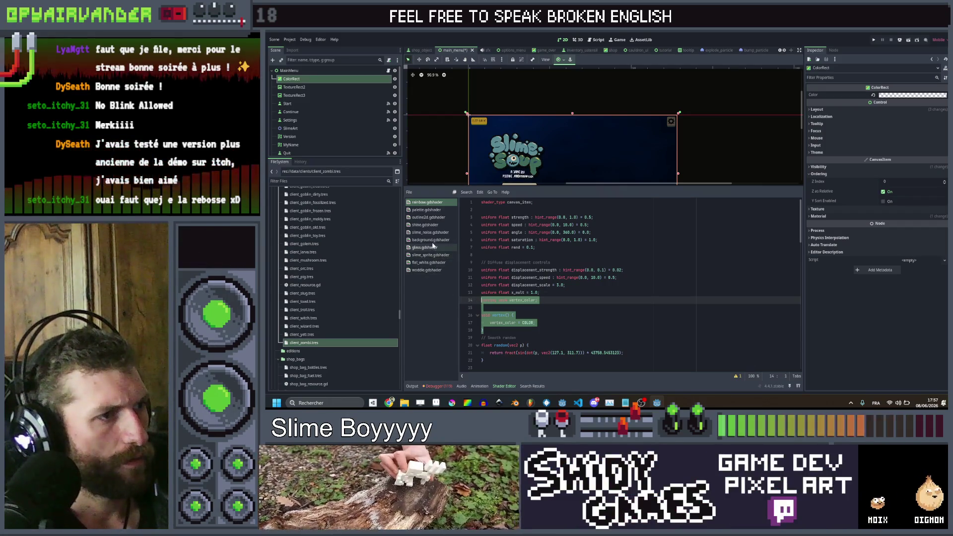
# Step: Paste the vertex_color code into background.gdshader at line 19
pyautogui.click(430, 240)
pyautogui.scroll(20, 546, 285)
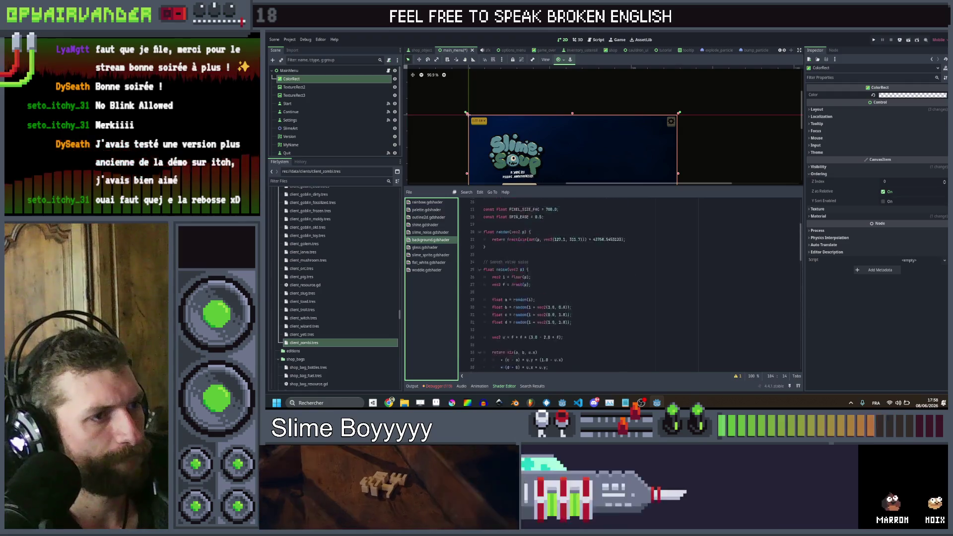
pyautogui.click(511, 323)
pyautogui.hotkey('ctrl', 'v')
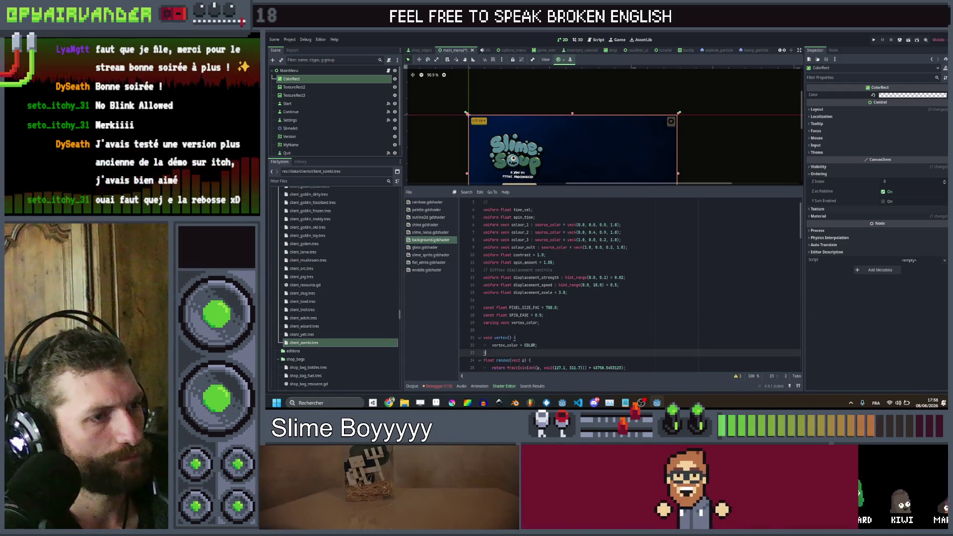
pyautogui.press('Return')
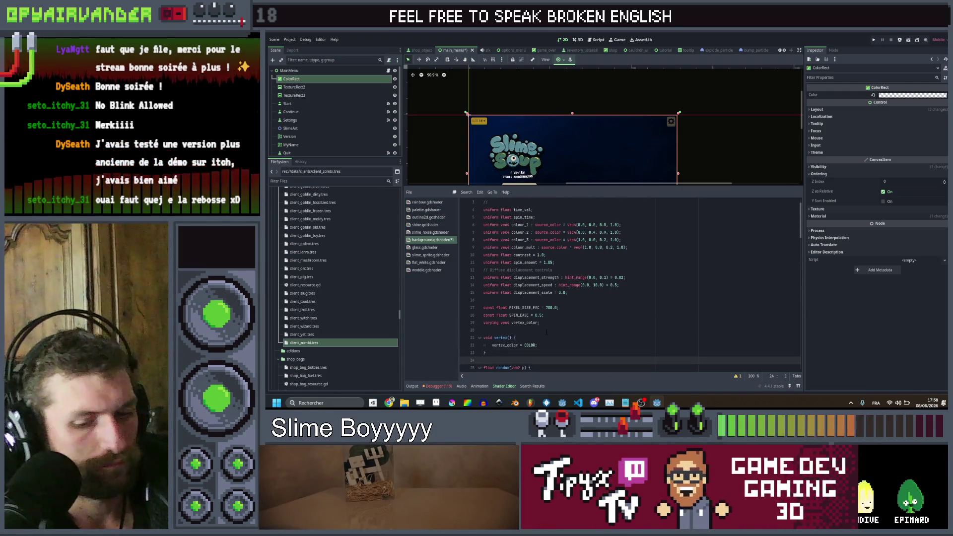
# Step: Begin a 'COLOR *= vertex_color' line at the end of the fragment function
pyautogui.scroll(-18, 546, 330)
pyautogui.scroll(-10, 546, 328)
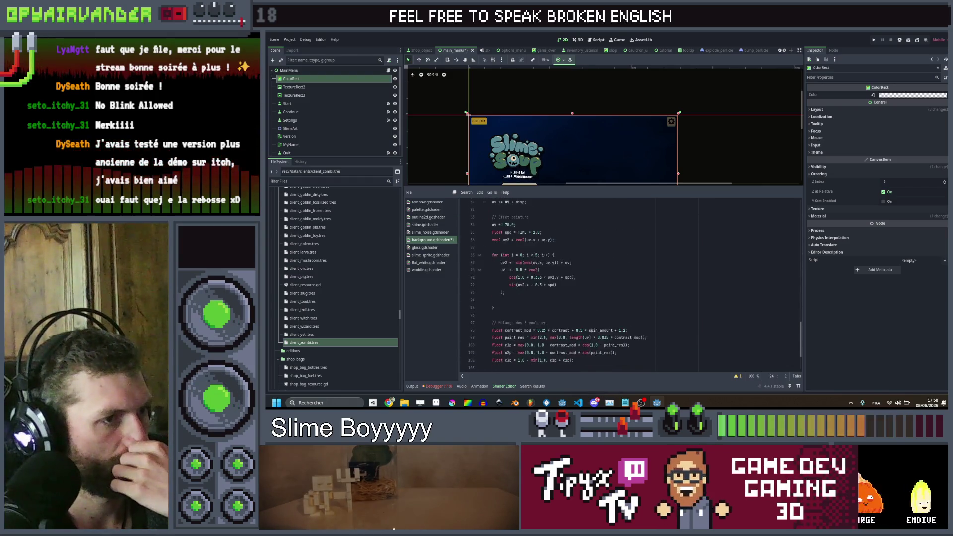
pyautogui.click(525, 353)
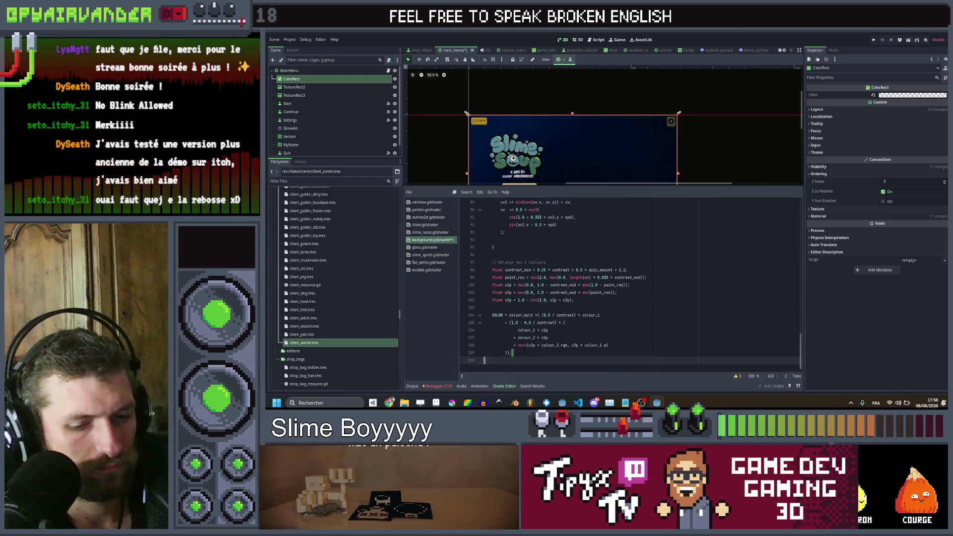
pyautogui.press('Return')
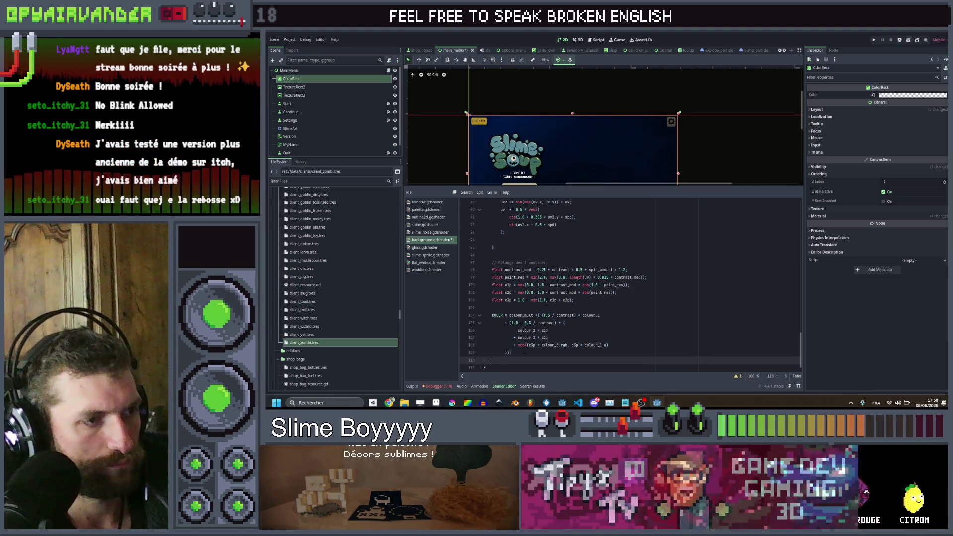
pyautogui.press('BackSpace')
pyautogui.write('COLOR')
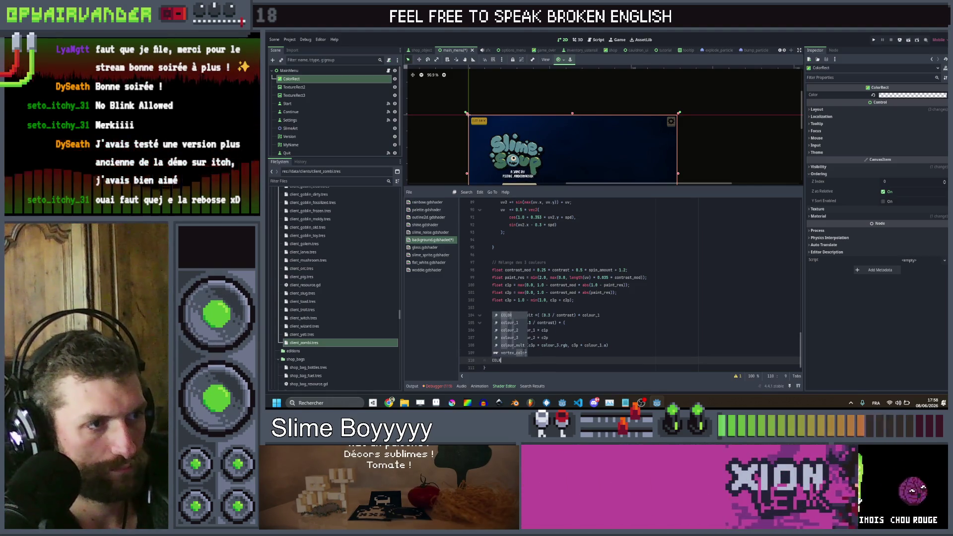
pyautogui.write(' *= ')
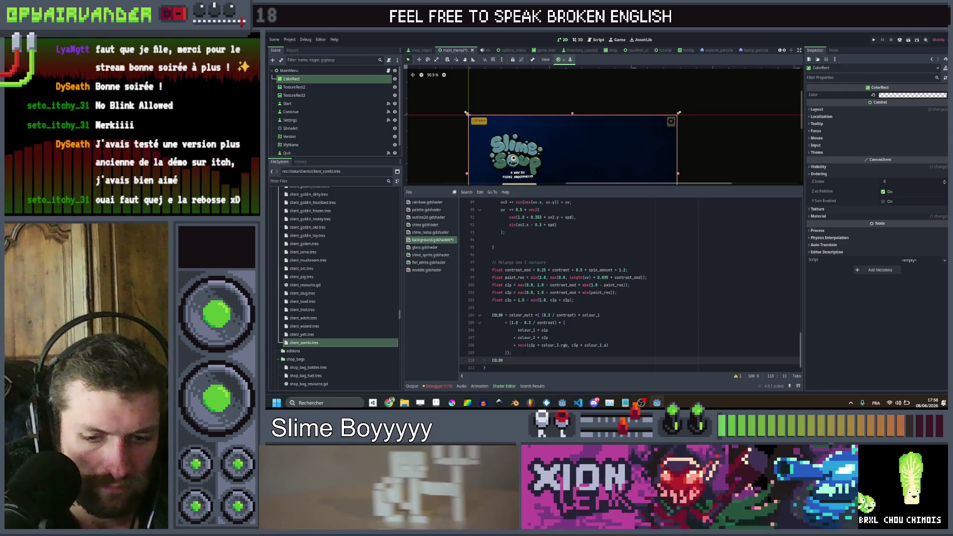
pyautogui.write('vertex_color')
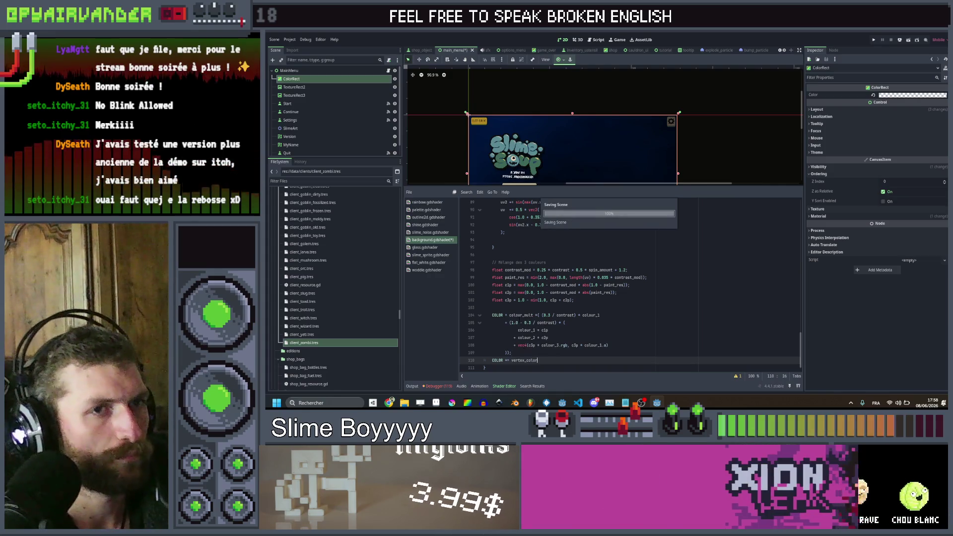
# Step: Finish the COLOR *= vertex_color line with a semicolon and save background.gdshader
pyautogui.hotkey('ctrl', 's')
pyautogui.scroll(-3, 680, 132)
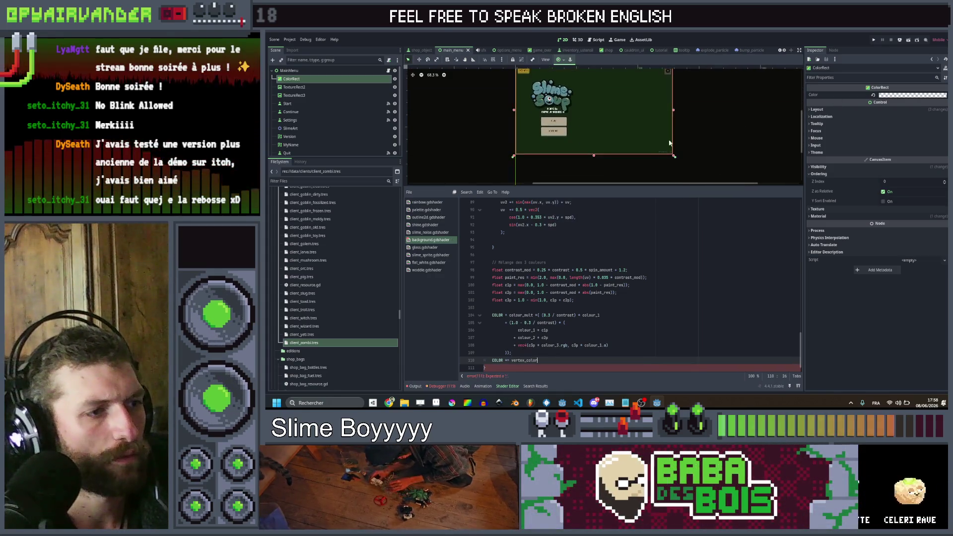
pyautogui.write(';')
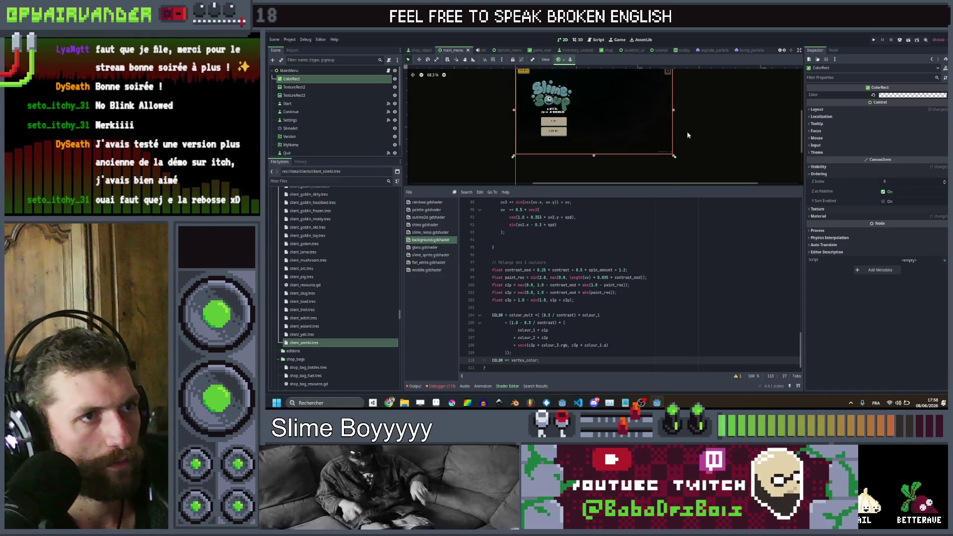
# Step: Make the ColorRect's Color opaque white and set its Modulate alpha to 0
pyautogui.click(913, 95)
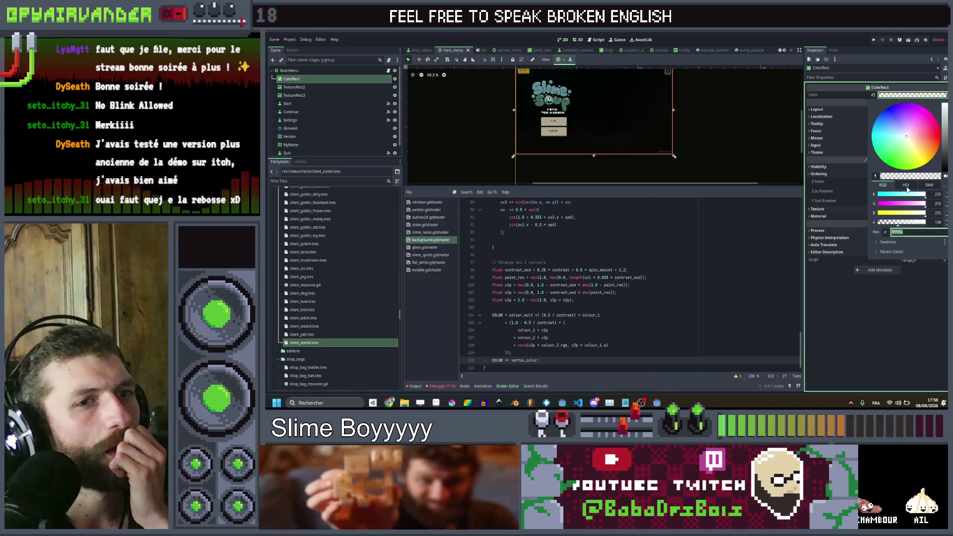
pyautogui.moveTo(898, 222); pyautogui.dragTo(938, 225)
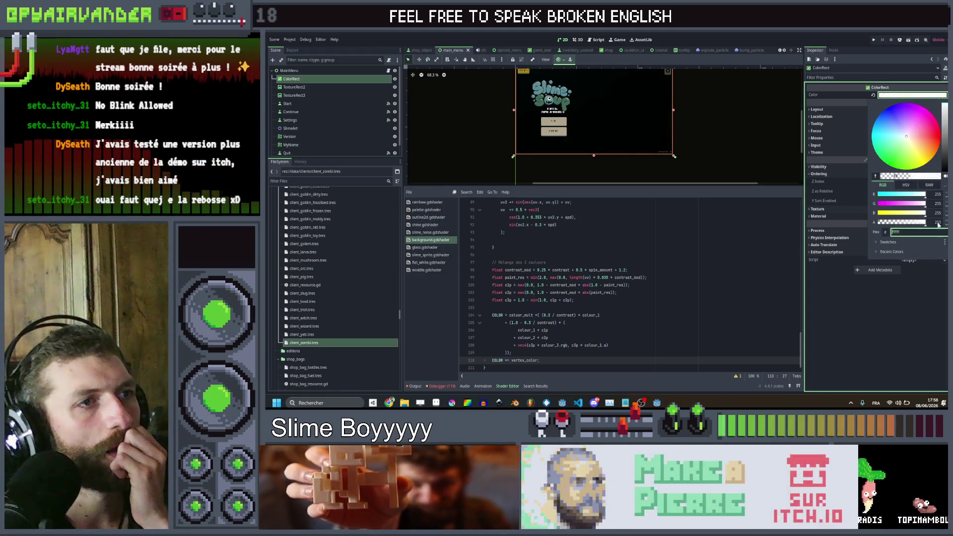
pyautogui.click(864, 331)
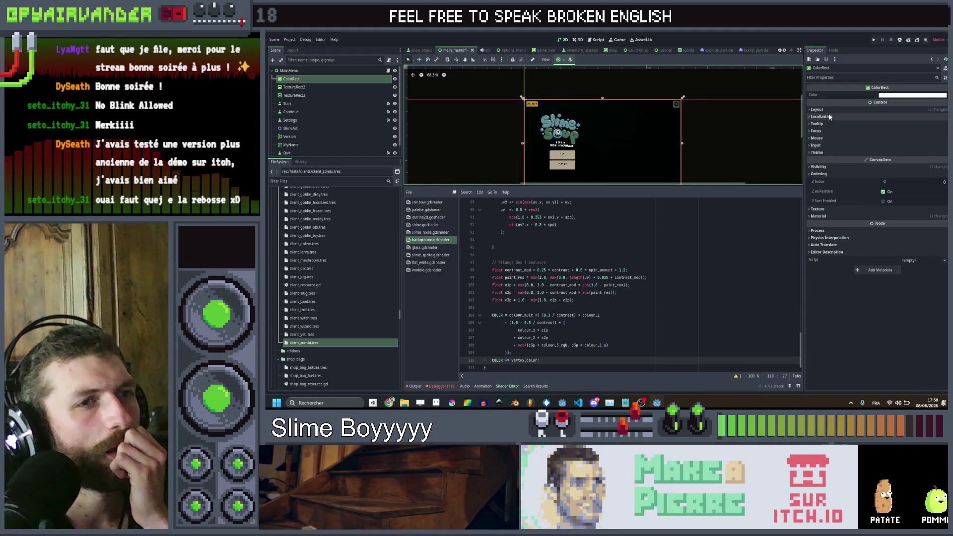
pyautogui.click(819, 167)
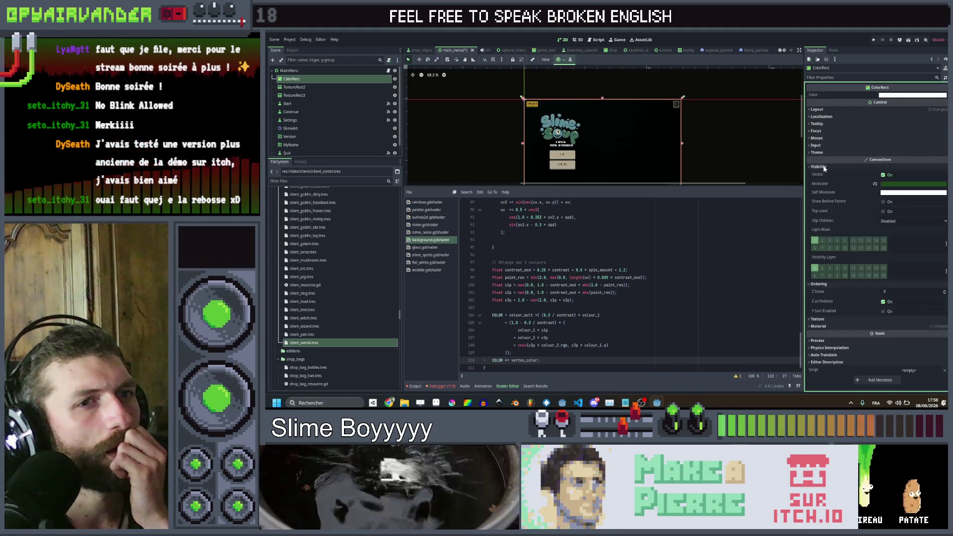
pyautogui.click(875, 184)
pyautogui.click(895, 184)
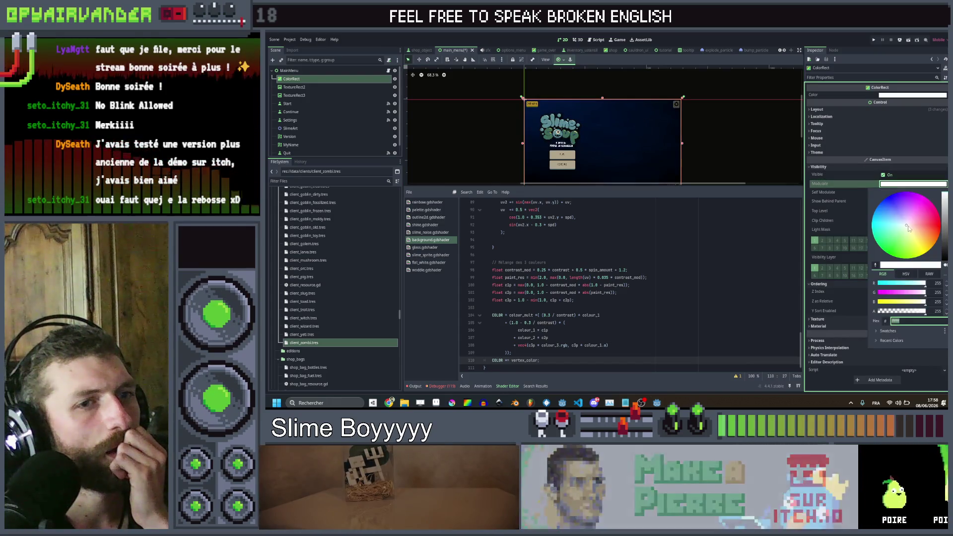
pyautogui.click(908, 236)
pyautogui.moveTo(902, 246)
pyautogui.mouseDown()
pyautogui.moveTo(886, 263)
pyautogui.moveTo(900, 229)
pyautogui.mouseUp()
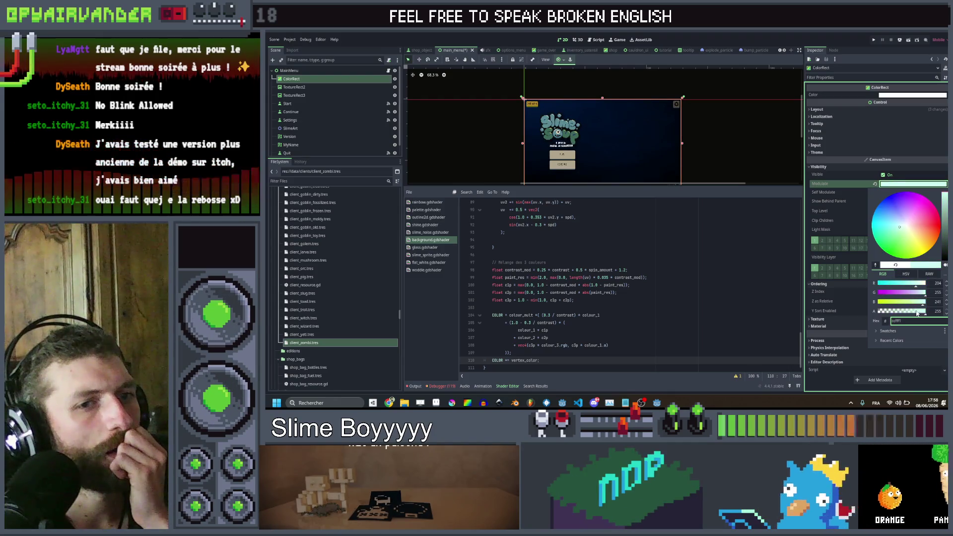
pyautogui.moveTo(907, 311)
pyautogui.mouseDown()
pyautogui.moveTo(876, 311)
pyautogui.moveTo(889, 312)
pyautogui.mouseUp()
pyautogui.click(713, 160)
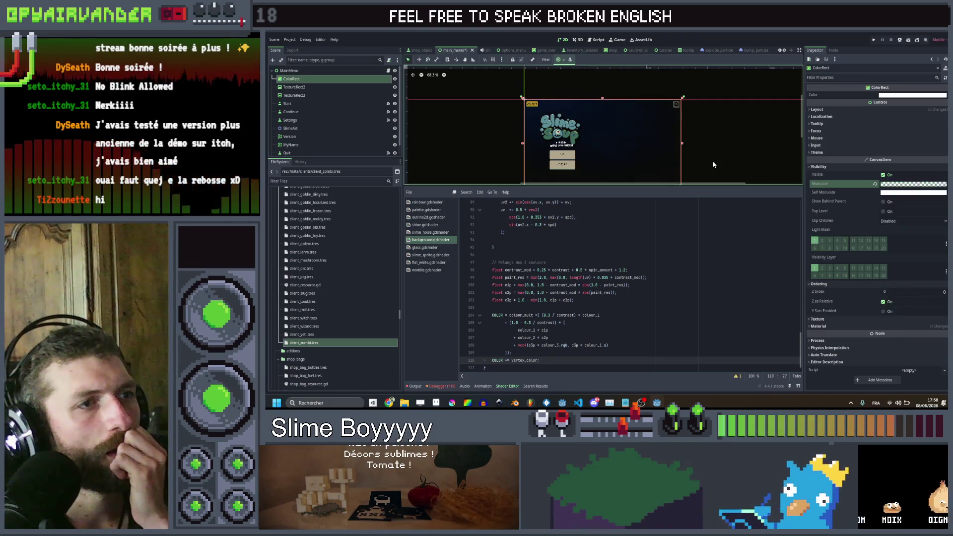
# Step: Recentre the 2D view on the title screen and select TextureRect2
pyautogui.scroll(6, 713, 160)
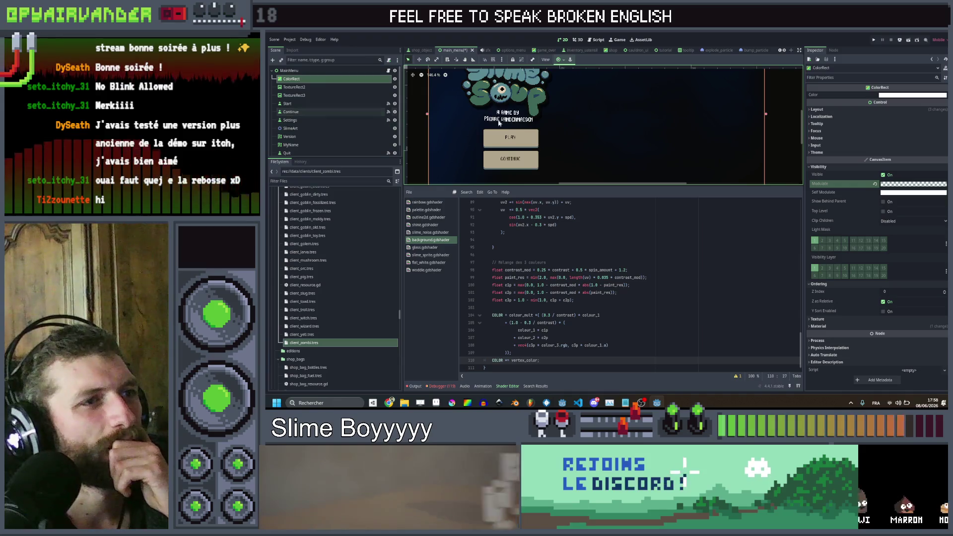
pyautogui.scroll(-5, 729, 145)
pyautogui.moveTo(731, 122)
pyautogui.mouseDown()
pyautogui.moveTo(720, 147)
pyautogui.moveTo(740, 136)
pyautogui.moveTo(701, 145)
pyautogui.mouseUp()
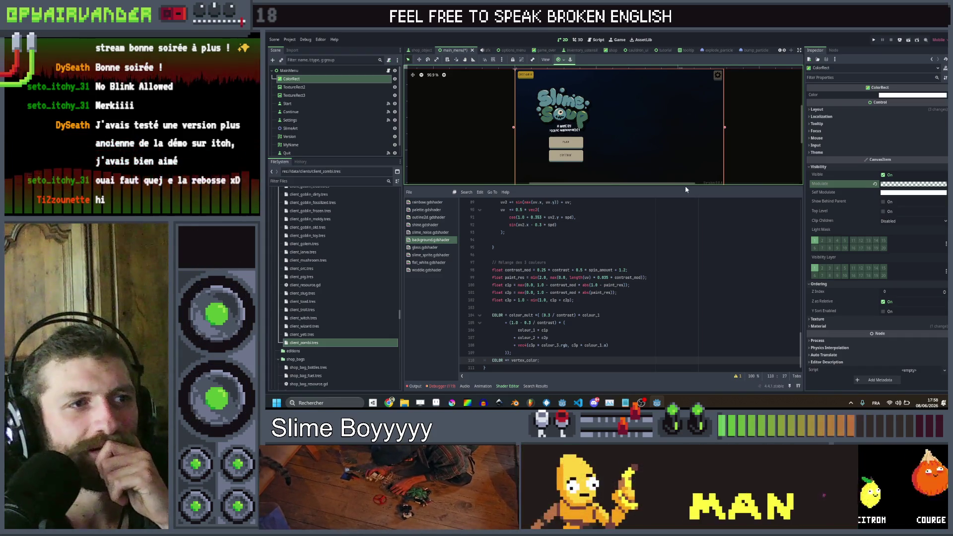
pyautogui.click(311, 88)
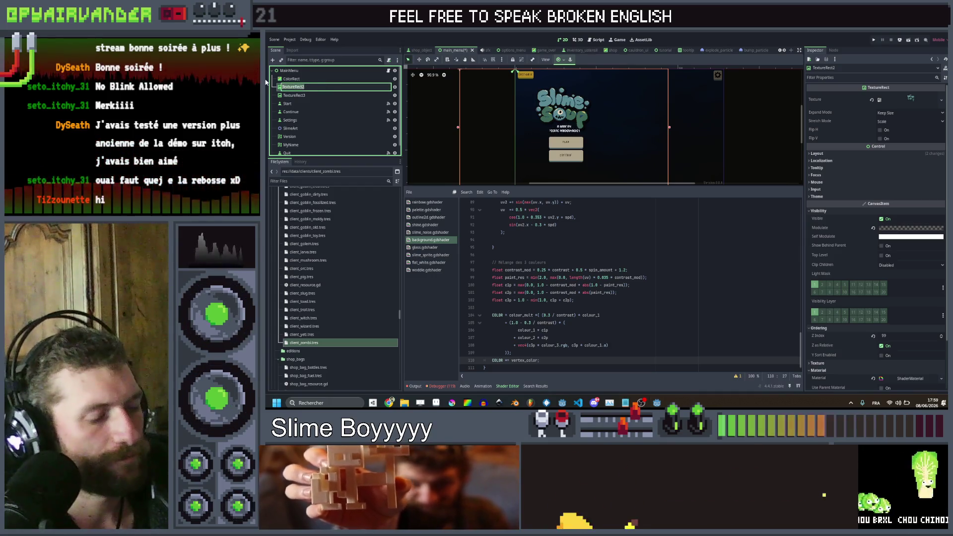
# Step: Rename TextureRect2 to TitleShadow and TextureRect3 to Title, then add a child to MainMenu
pyautogui.write('TitleSha')
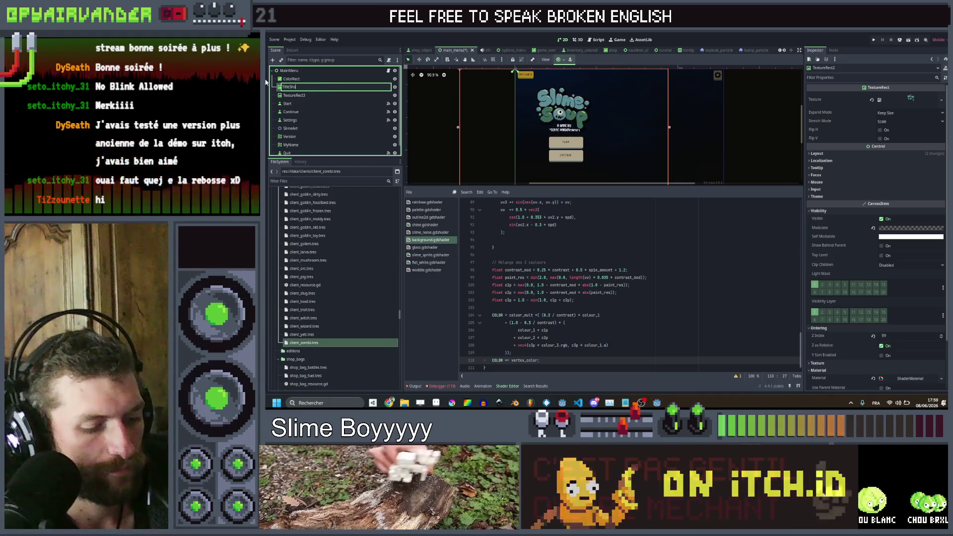
pyautogui.write('dow')
pyautogui.press('Return')
pyautogui.click(286, 94)
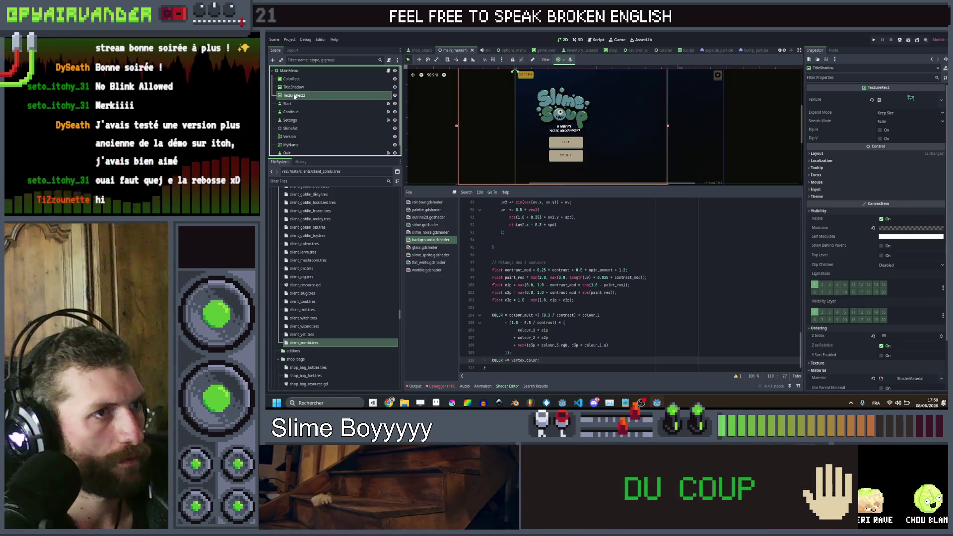
pyautogui.press('F2')
pyautogui.write('Title')
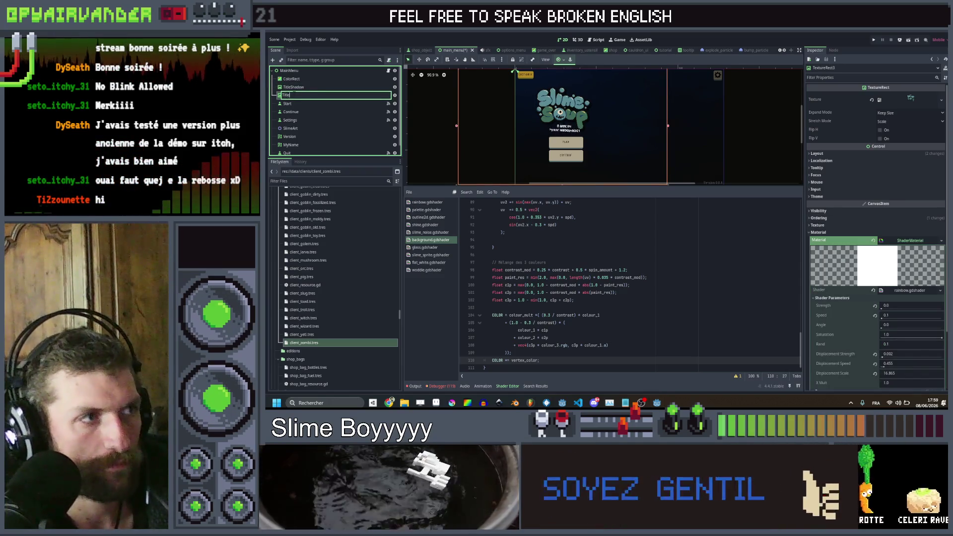
pyautogui.press('Return')
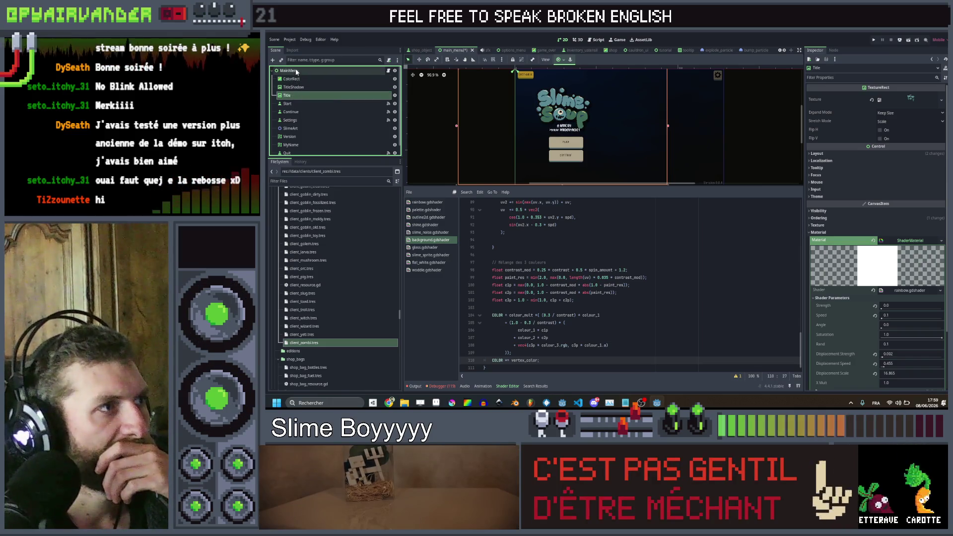
pyautogui.rightClick(296, 70)
pyautogui.click(320, 85)
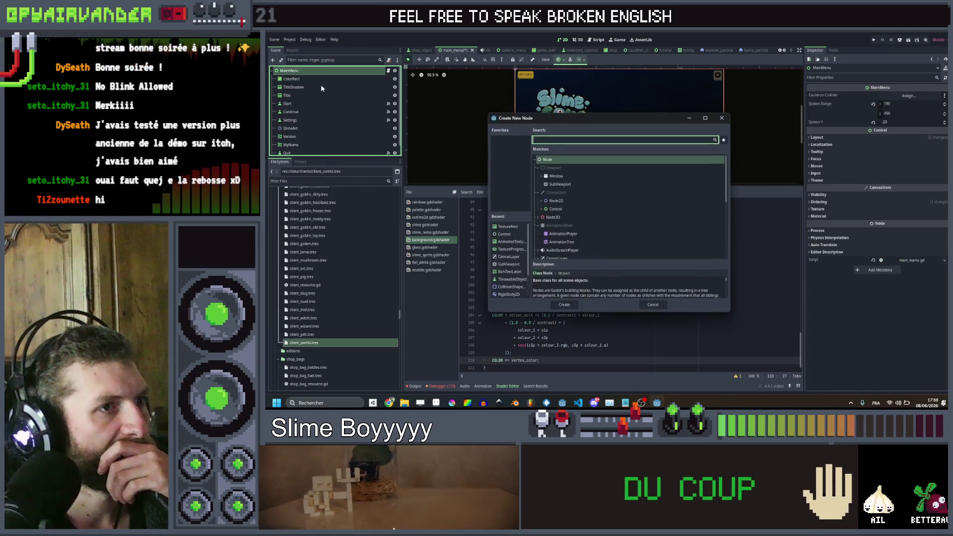
# Step: Create a TextureRect via the 'text' search and drag it under MainMenu
pyautogui.write('text')
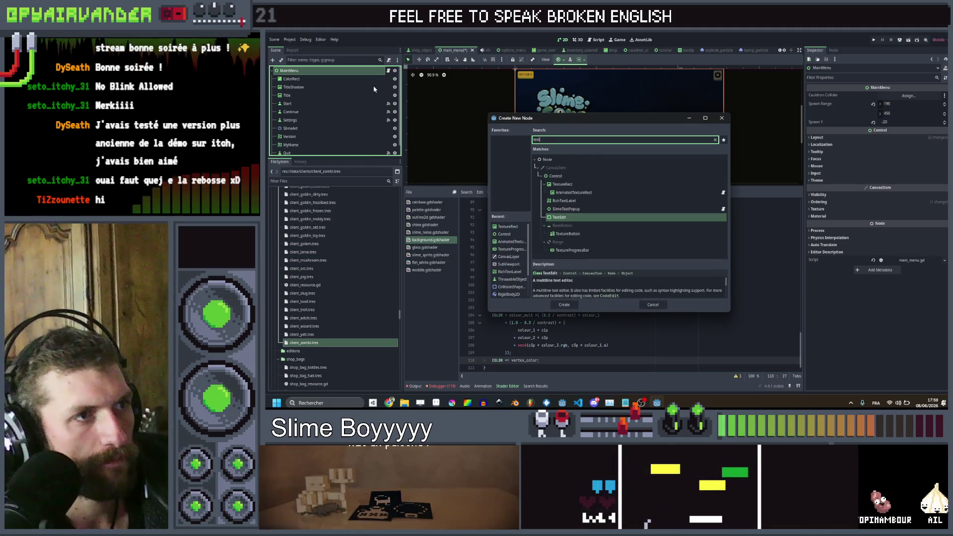
pyautogui.doubleClick(576, 188)
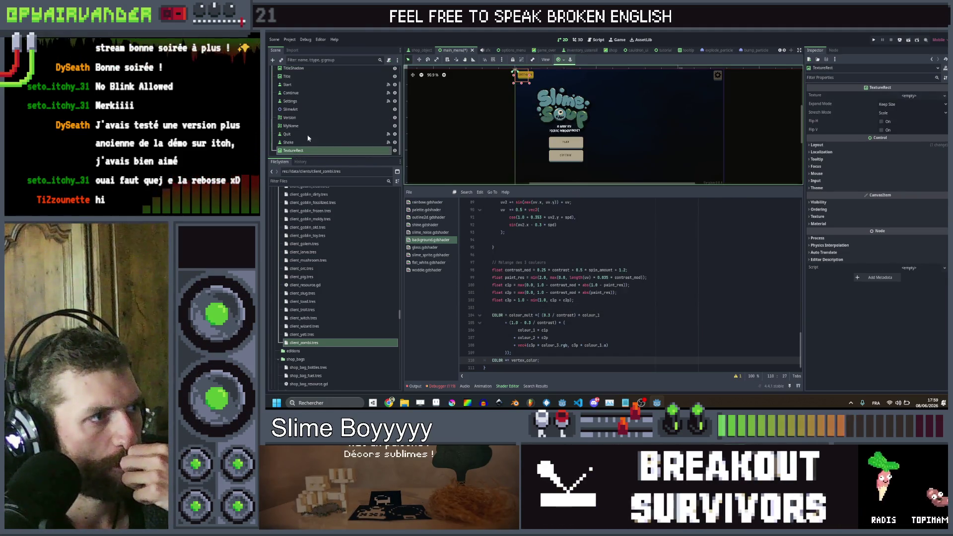
pyautogui.moveTo(340, 103); pyautogui.dragTo(339, 77)
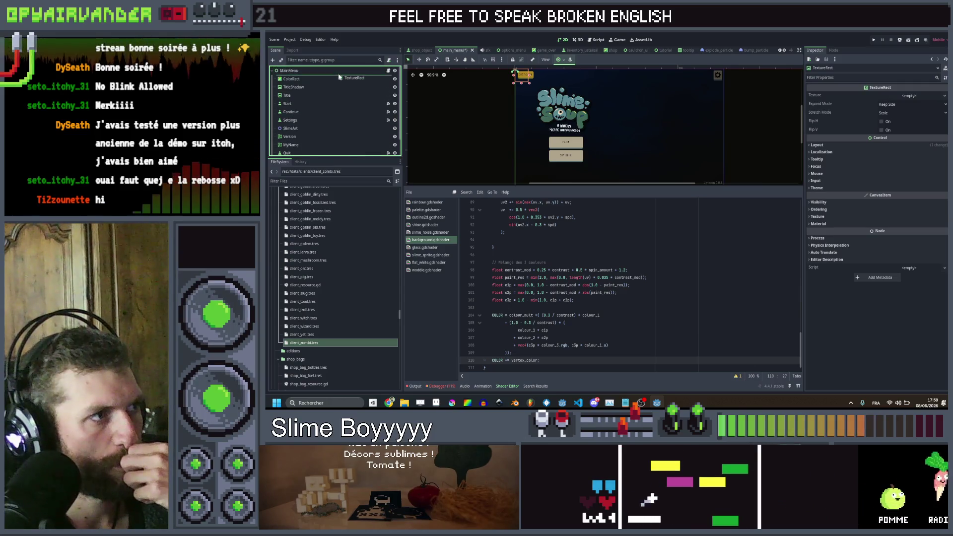
# Step: Try quick-loading a texture for the TextureRect, then cancel without choosing one
pyautogui.click(912, 95)
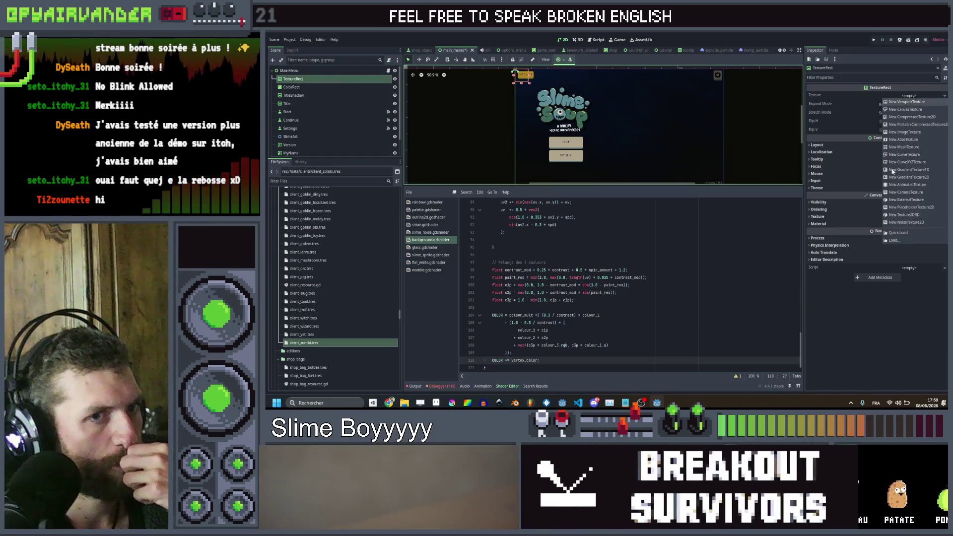
pyautogui.click(907, 233)
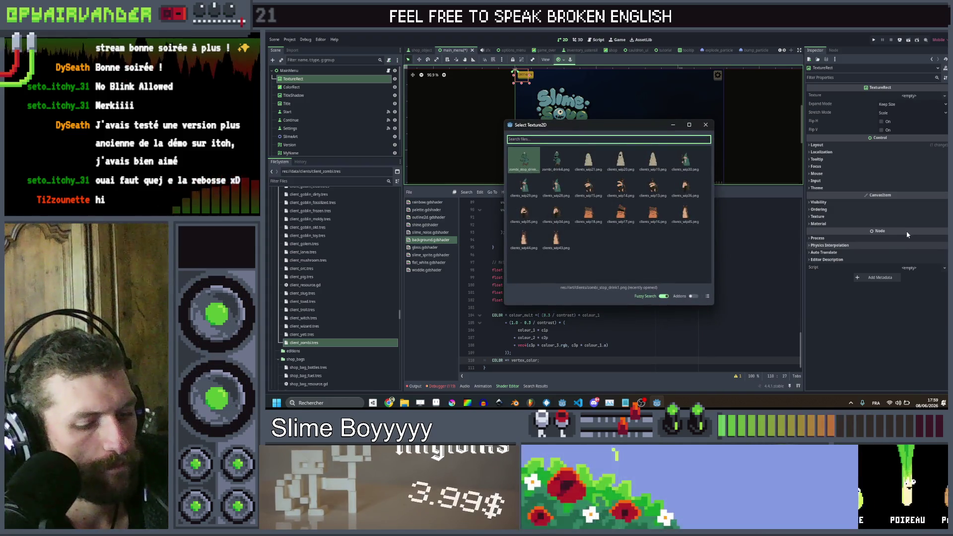
pyautogui.write('tg')
pyautogui.press('BackSpace')
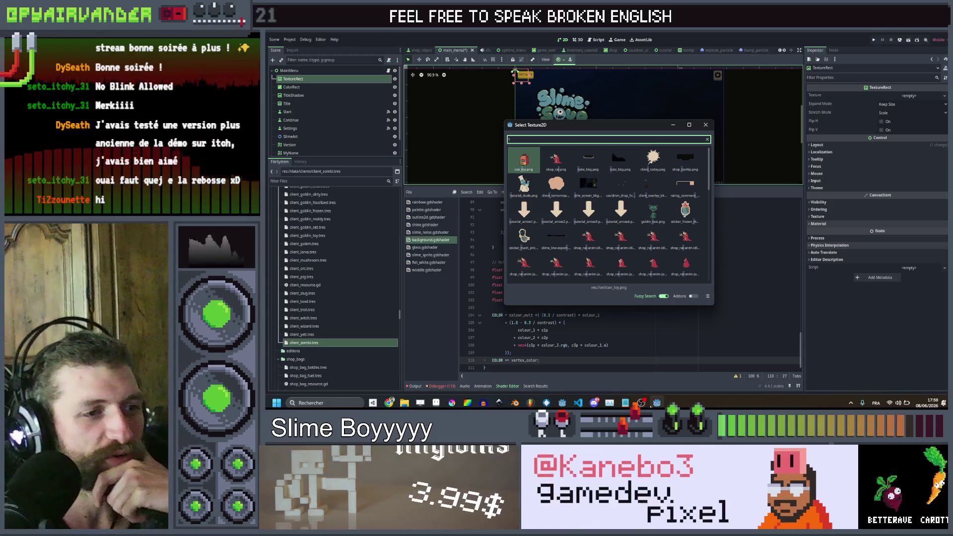
pyautogui.press('Escape')
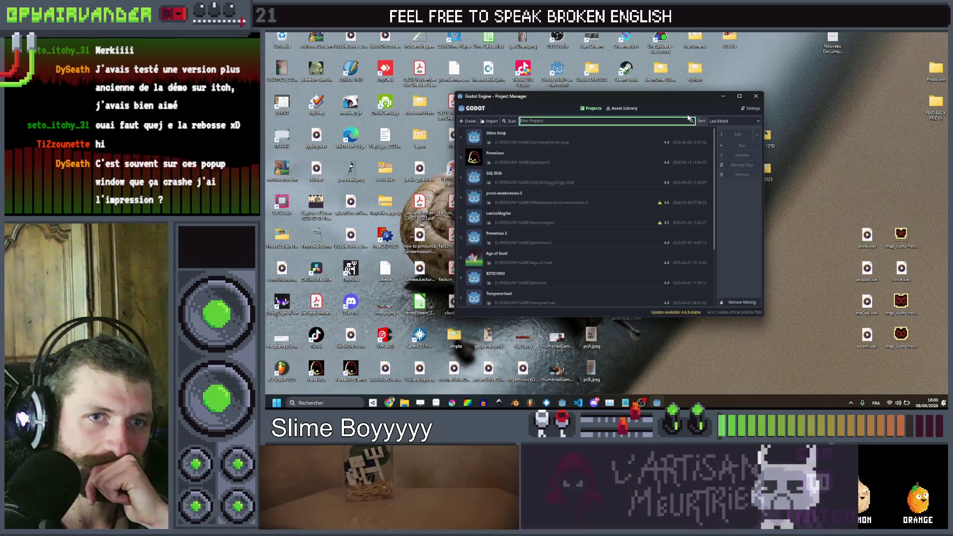
# Step: Maximise the Project Manager and open the Slime Soup project
pyautogui.click(746, 97)
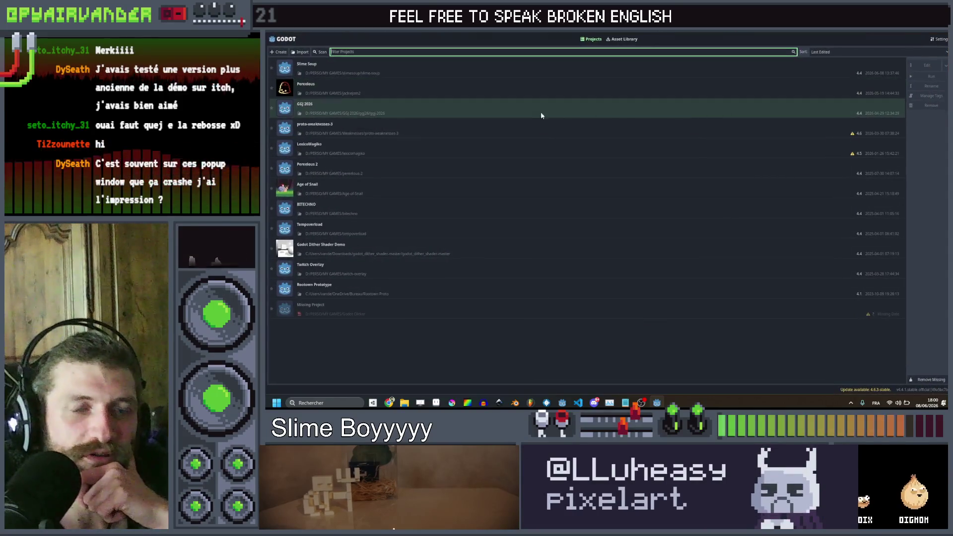
pyautogui.doubleClick(408, 73)
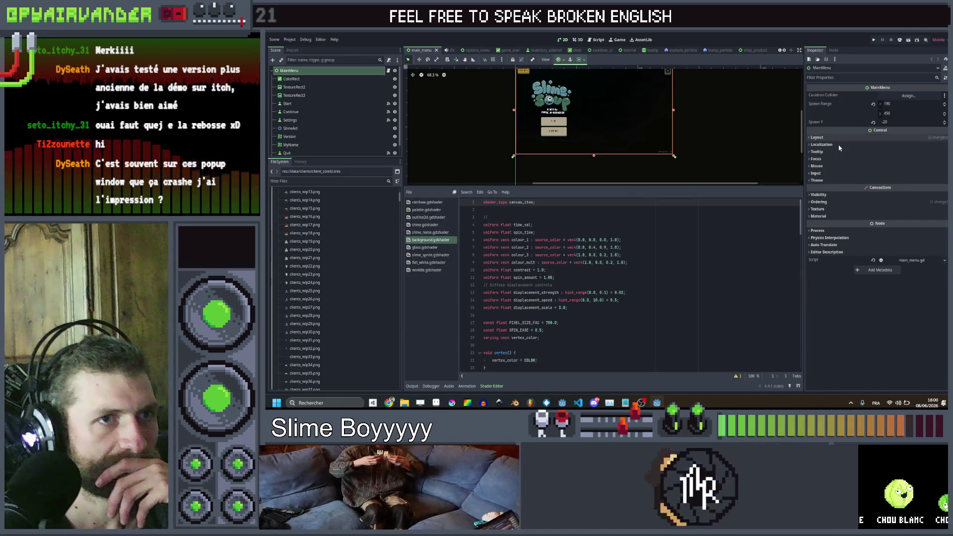
# Step: Review MainMenu's Layout, ColorRect's Visibility and TextureRect2, then open MainMenu's context menu
pyautogui.click(816, 137)
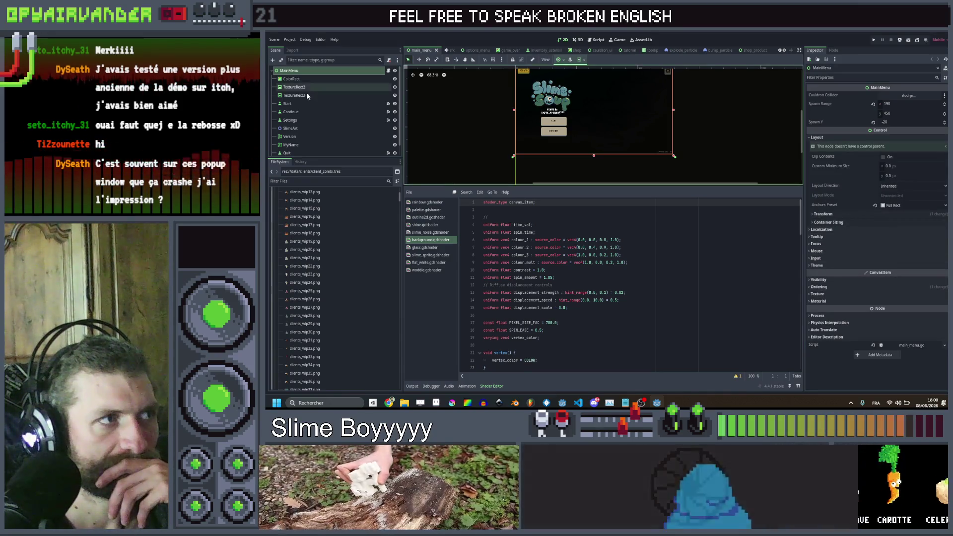
pyautogui.click(308, 79)
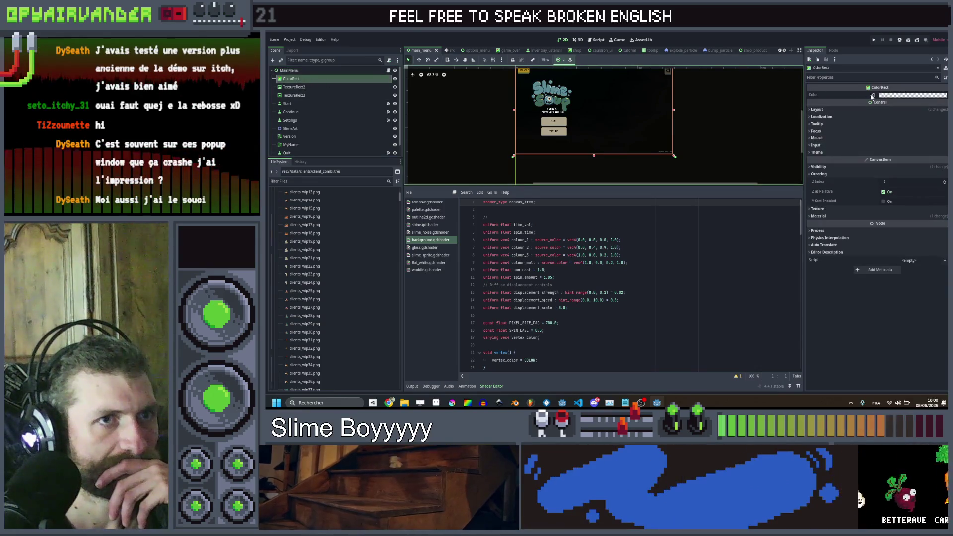
pyautogui.click(830, 167)
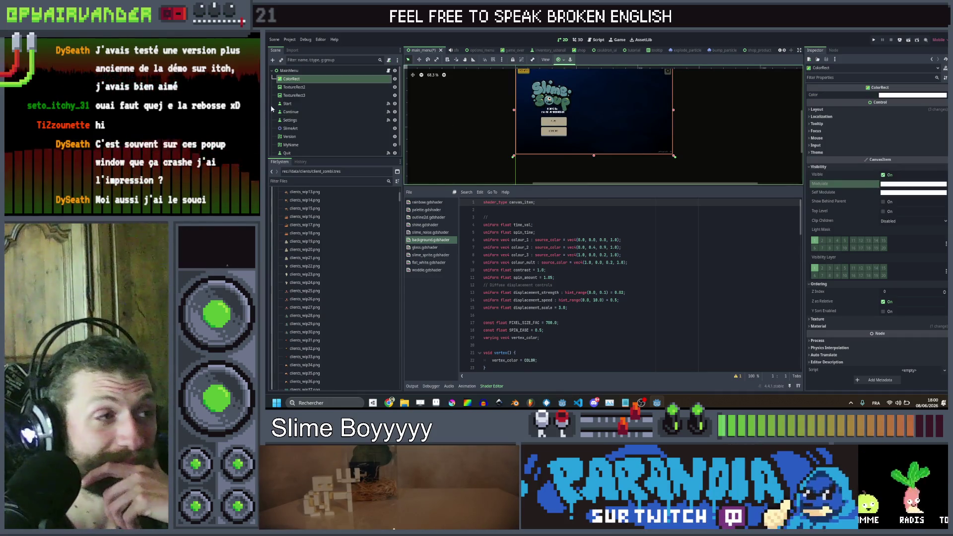
pyautogui.click(302, 88)
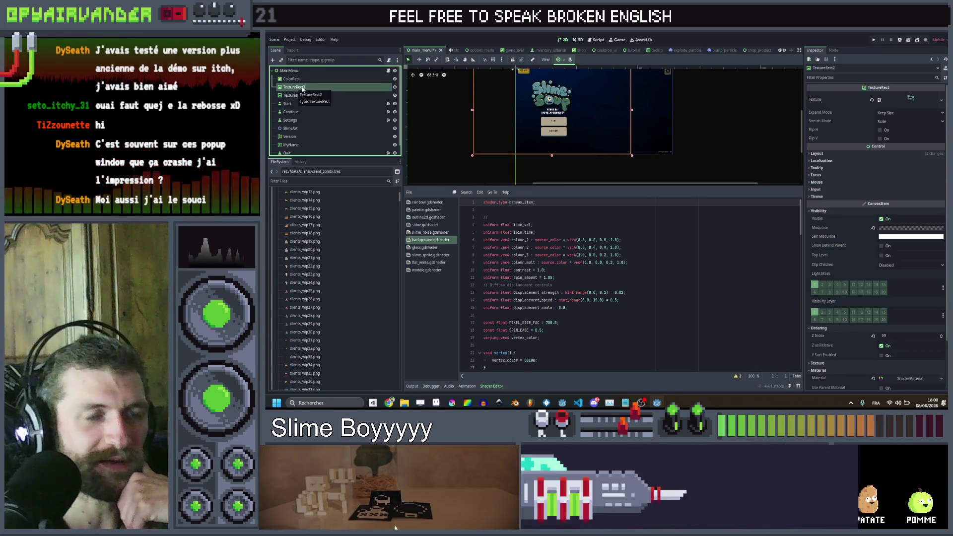
pyautogui.rightClick(300, 72)
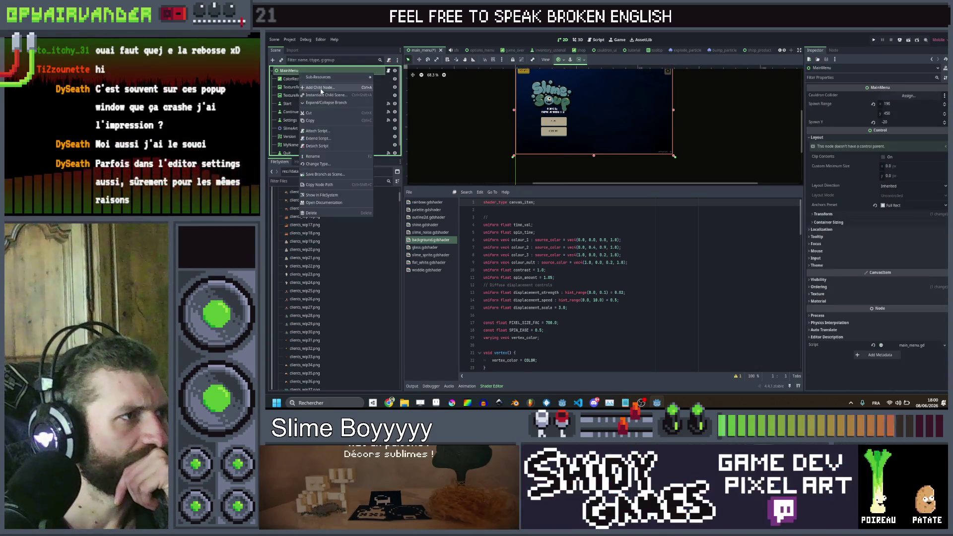
# Step: Create a TextureRect by searching 'texture' and move it to the top under MainMenu
pyautogui.click(321, 87)
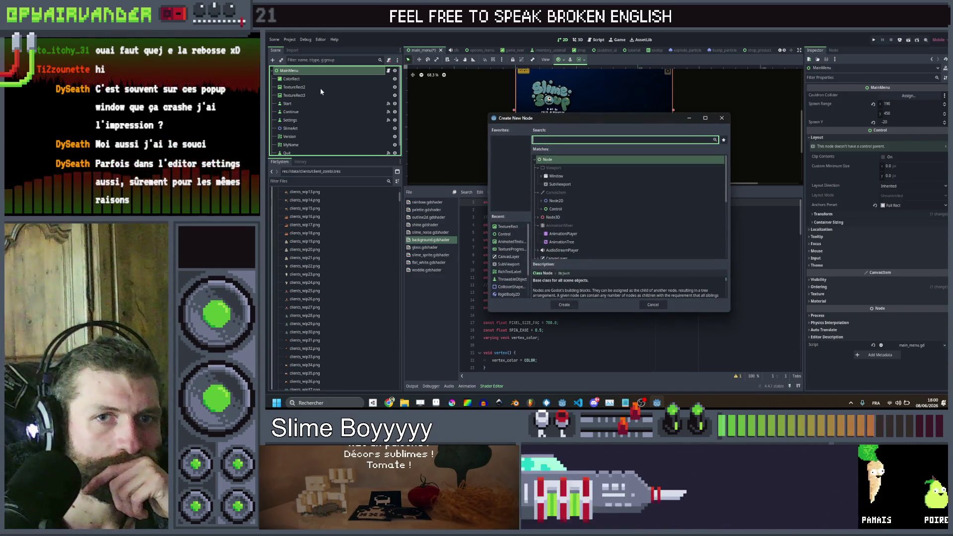
pyautogui.scroll(-10, 589, 227)
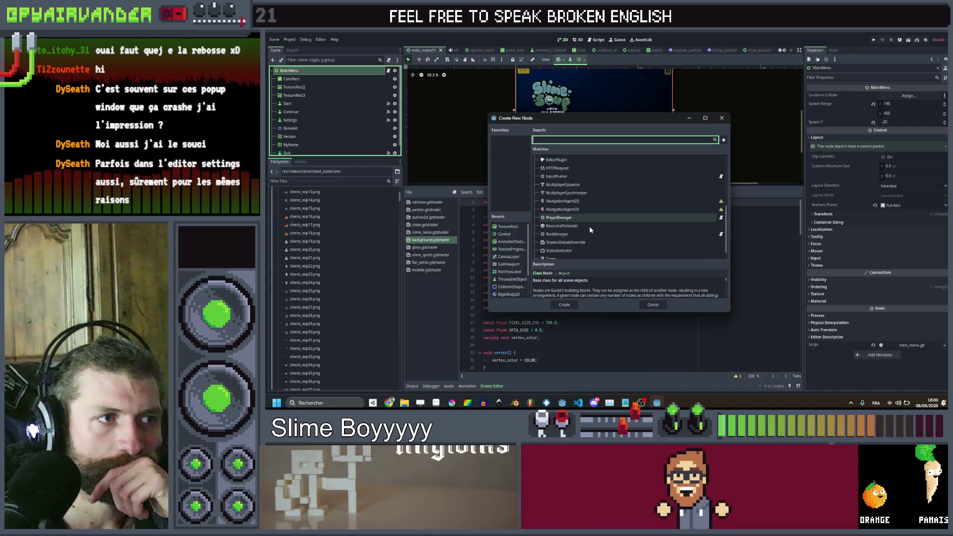
pyautogui.scroll(10, 596, 225)
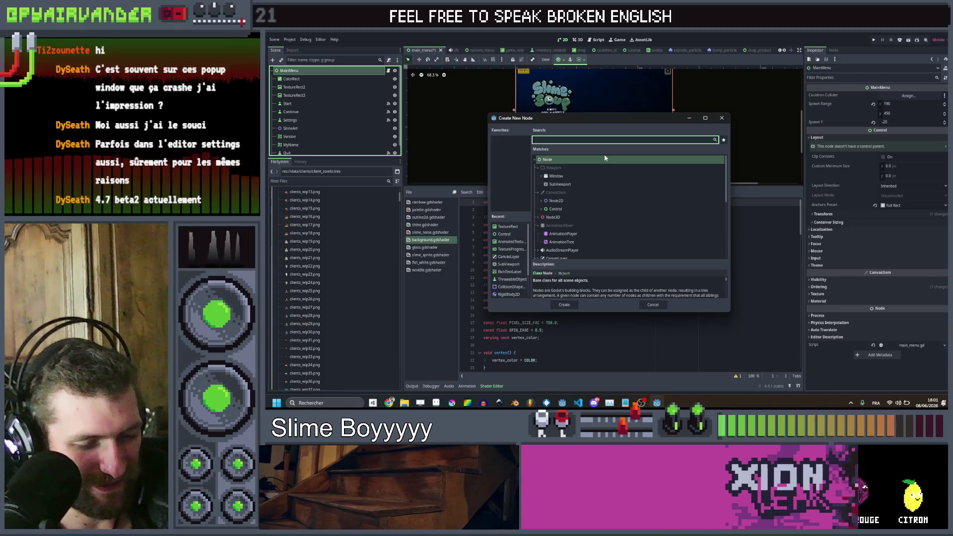
pyautogui.write('tex')
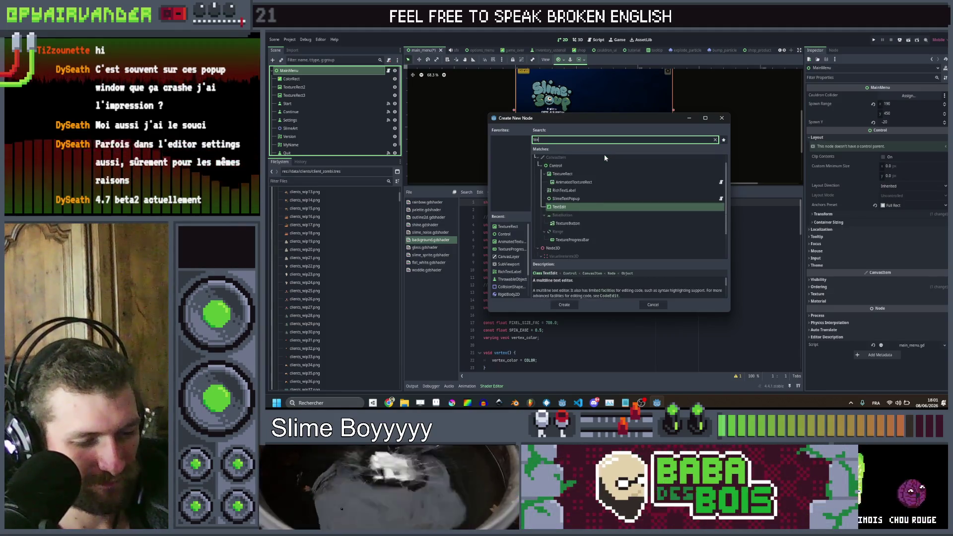
pyautogui.write('ture')
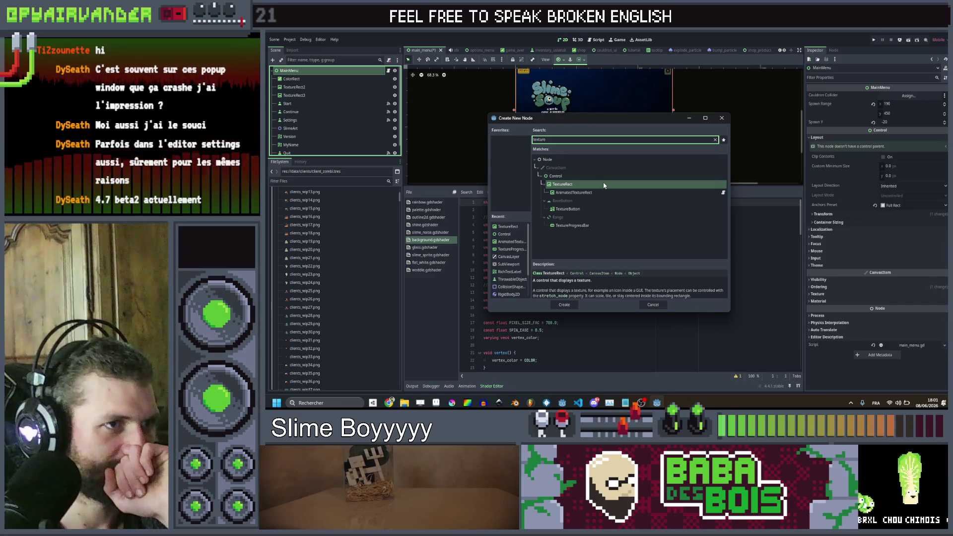
pyautogui.doubleClick(604, 185)
pyautogui.moveTo(324, 150); pyautogui.dragTo(318, 78)
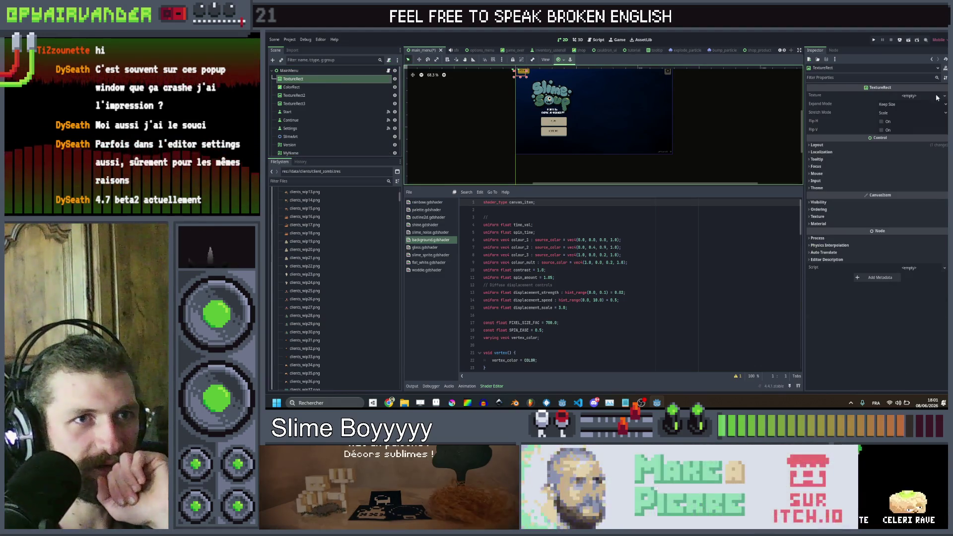
# Step: Quick-load title_screen_bkg.png as the new TextureRect's texture and check the result
pyautogui.click(919, 98)
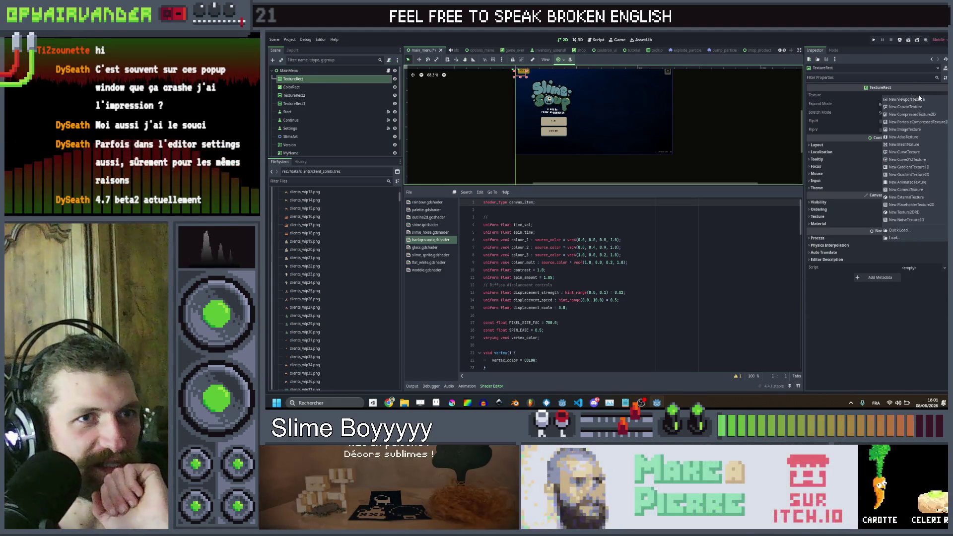
pyautogui.click(907, 231)
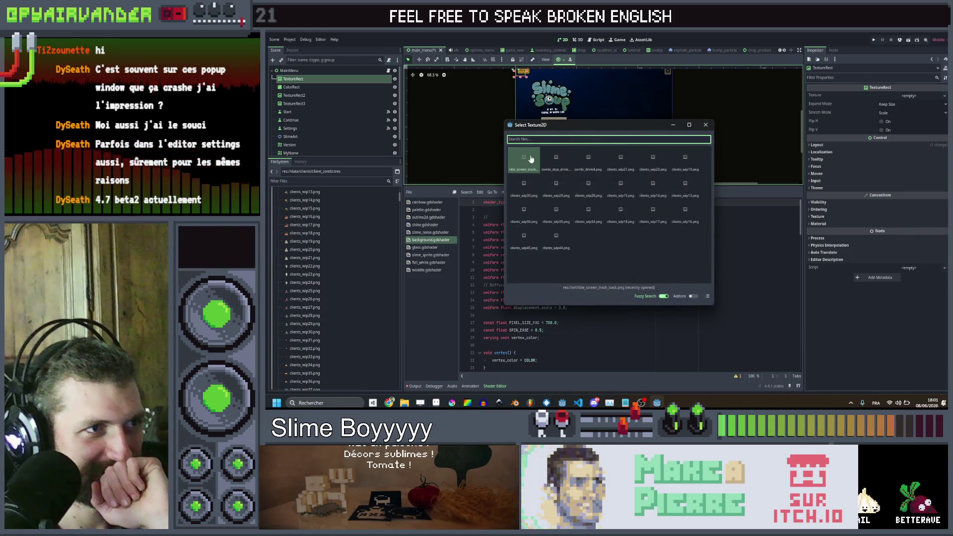
pyautogui.write('ut')
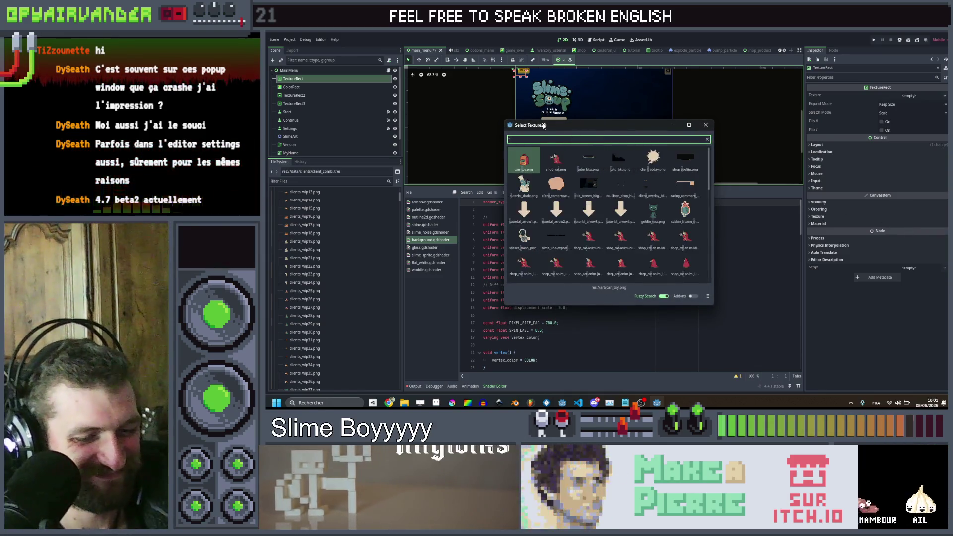
pyautogui.doubleClick(517, 167)
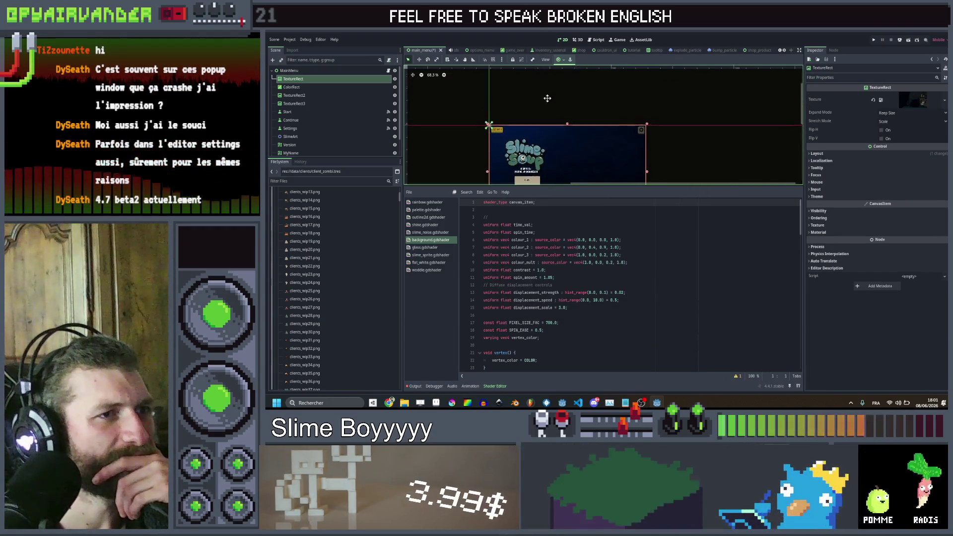
pyautogui.scroll(8, 547, 98)
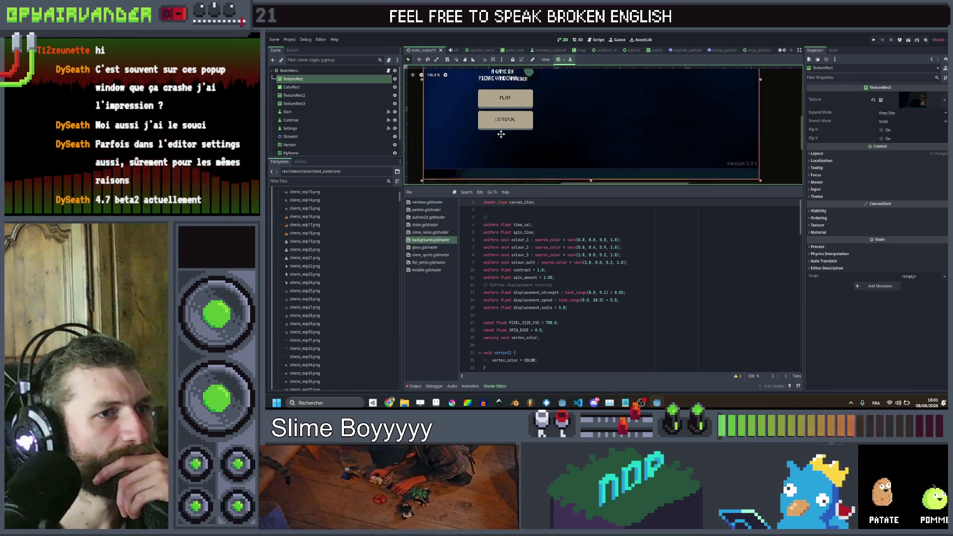
pyautogui.scroll(-3, 541, 159)
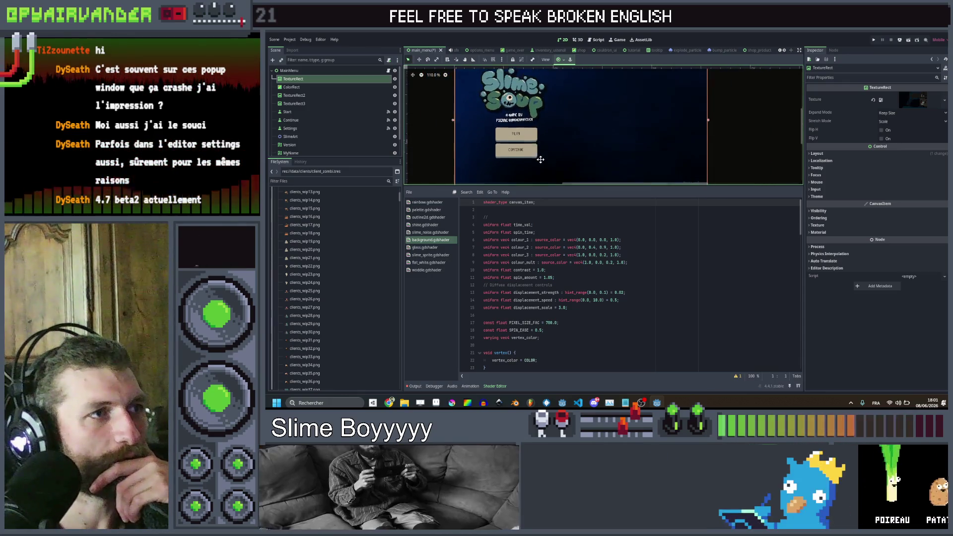
pyautogui.scroll(2, 541, 159)
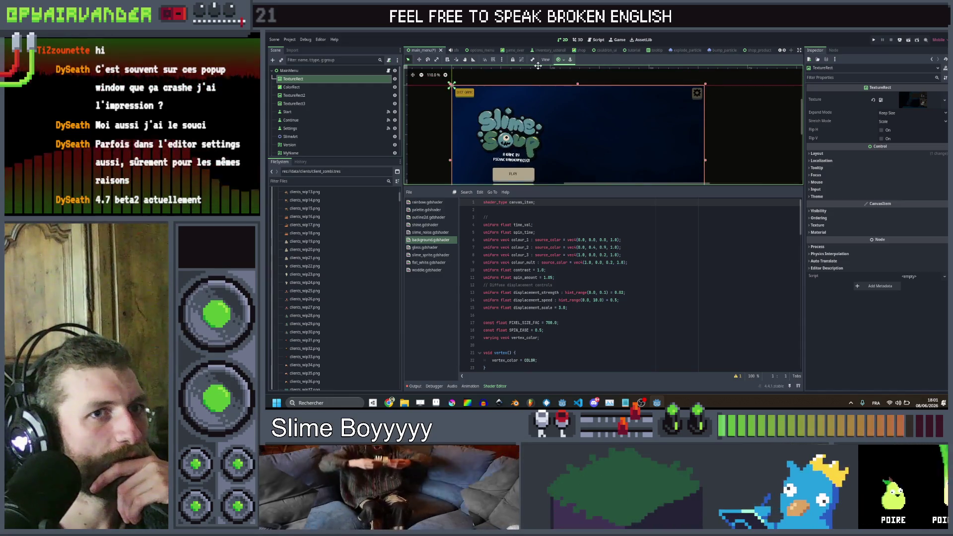
pyautogui.scroll(-4, 538, 115)
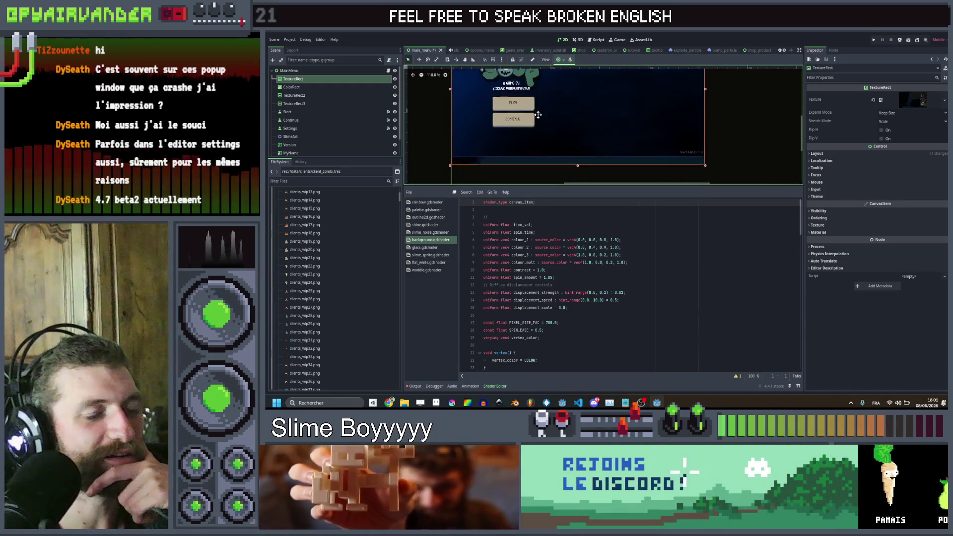
pyautogui.moveTo(537, 117); pyautogui.dragTo(538, 121)
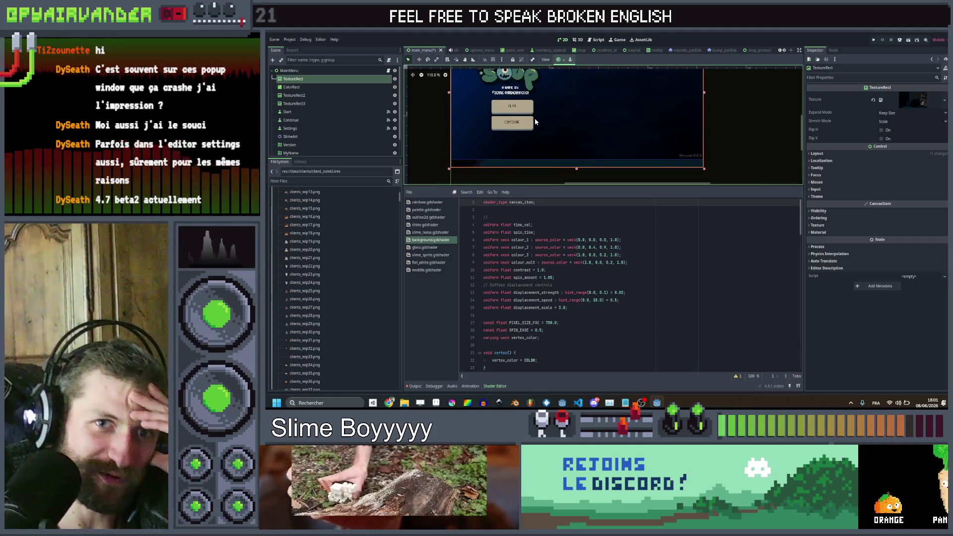
pyautogui.click(343, 87)
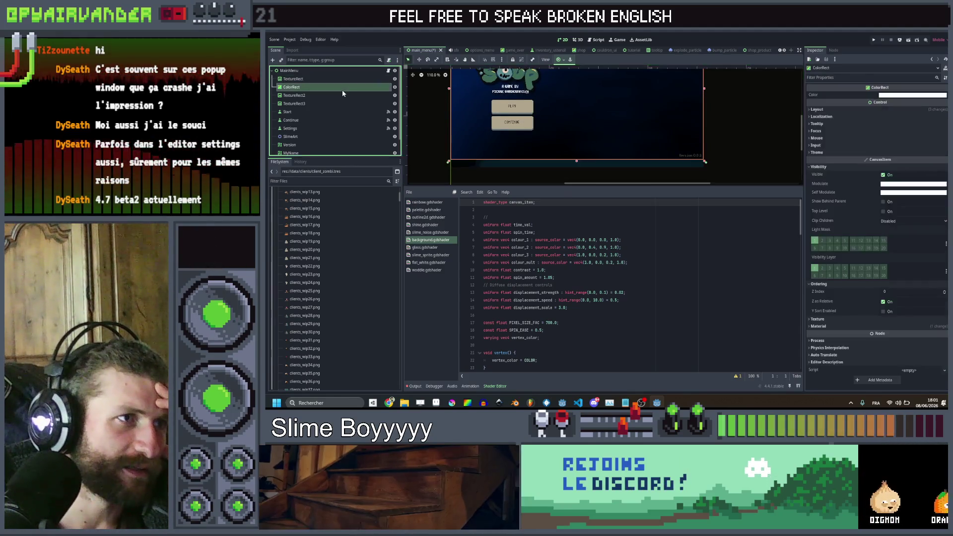
# Step: Lower the ColorRect overlay's Modulate alpha to 112
pyautogui.click(899, 185)
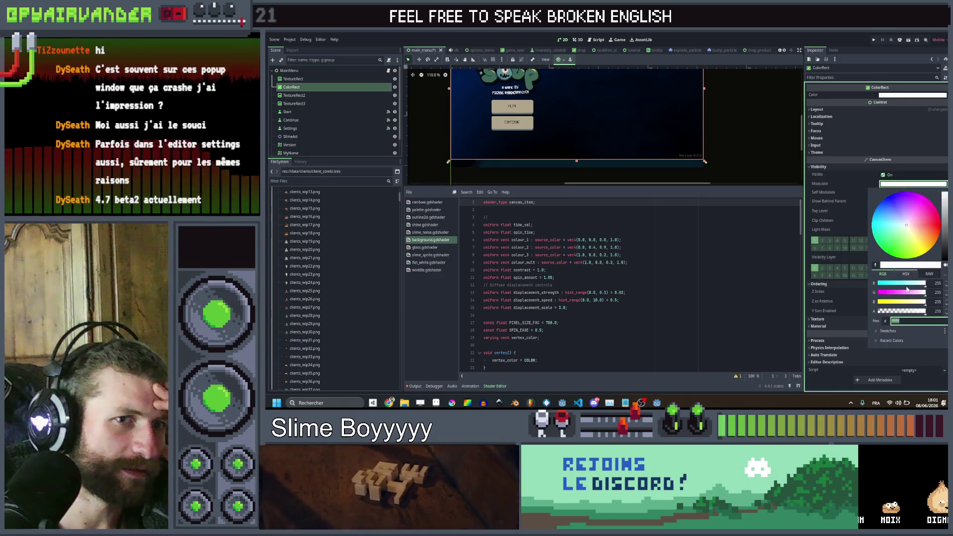
pyautogui.moveTo(925, 312); pyautogui.dragTo(882, 315)
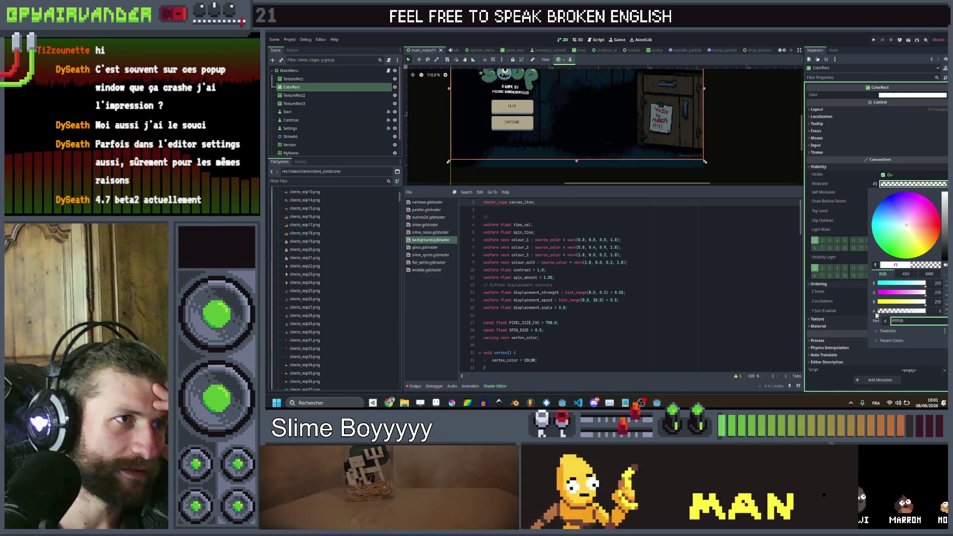
pyautogui.click(729, 145)
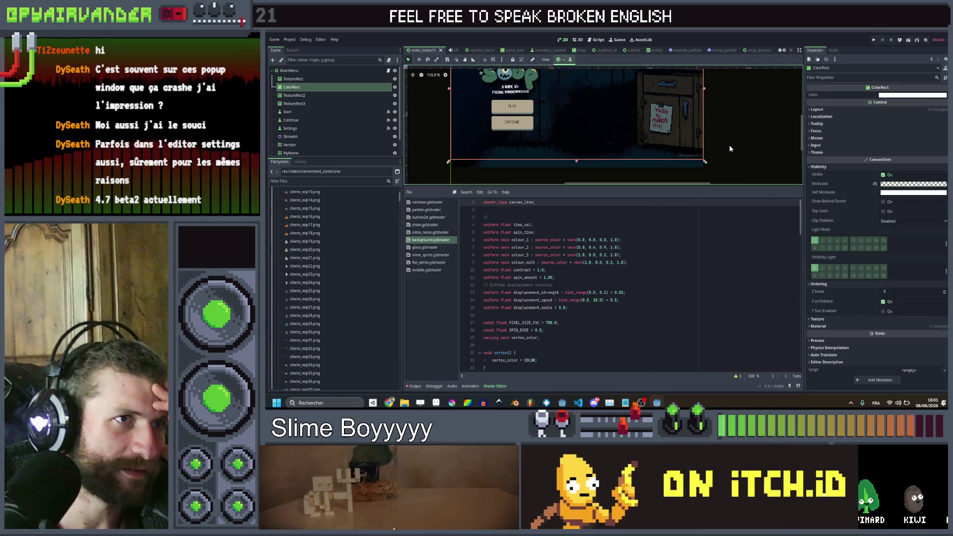
# Step: Deselect the overlay to preview the translucent menu, then select the background TextureRect
pyautogui.scroll(2, 699, 127)
pyautogui.scroll(2, 698, 127)
pyautogui.moveTo(534, 94)
pyautogui.mouseDown()
pyautogui.moveTo(654, 154)
pyautogui.moveTo(595, 164)
pyautogui.moveTo(697, 80)
pyautogui.mouseUp()
pyautogui.scroll(-5, 596, 144)
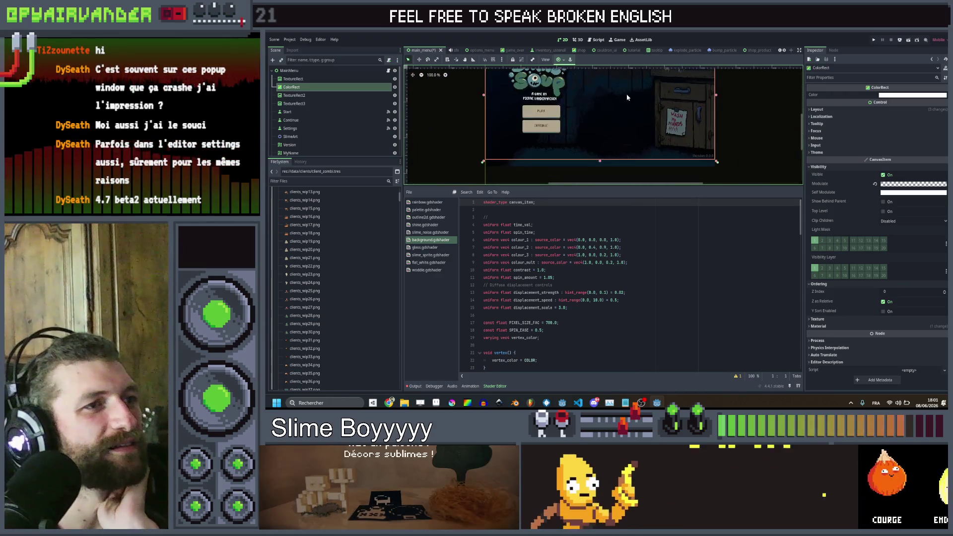
pyautogui.click(785, 105)
pyautogui.moveTo(609, 130); pyautogui.dragTo(610, 149)
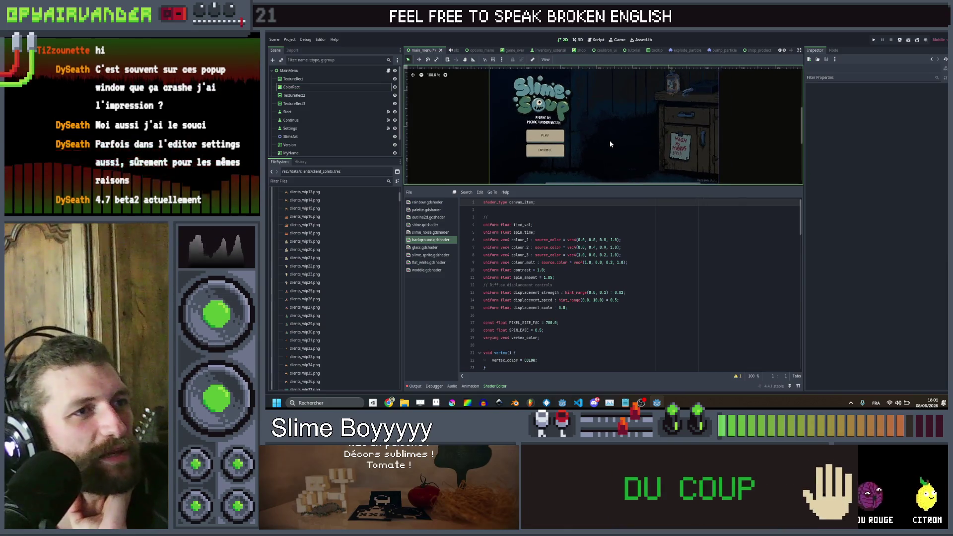
pyautogui.scroll(-2, 612, 124)
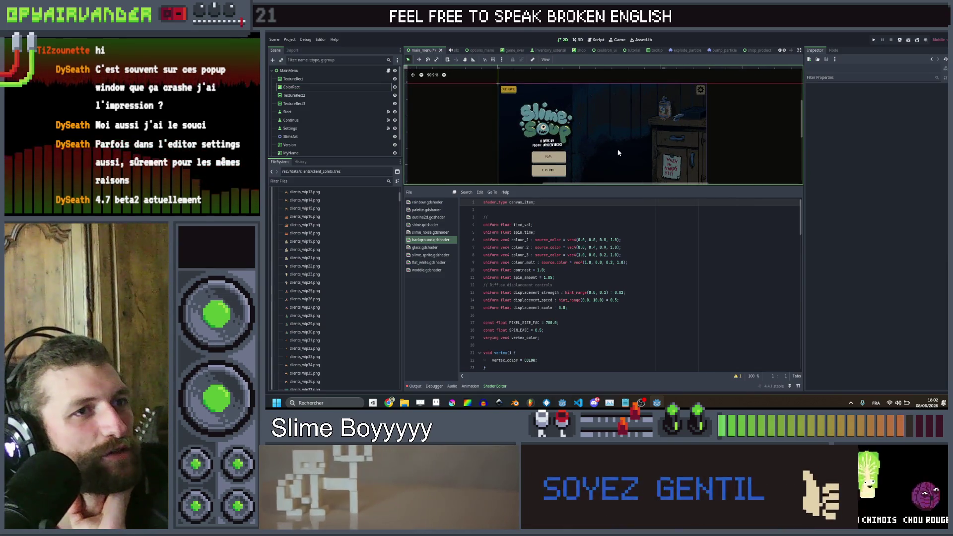
pyautogui.scroll(1, 617, 153)
pyautogui.click(310, 80)
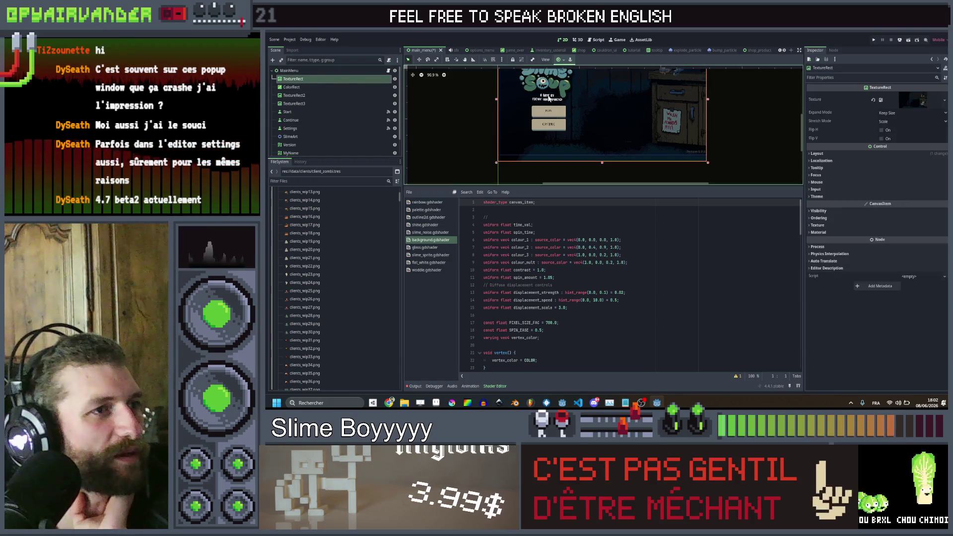
pyautogui.scroll(2, 506, 93)
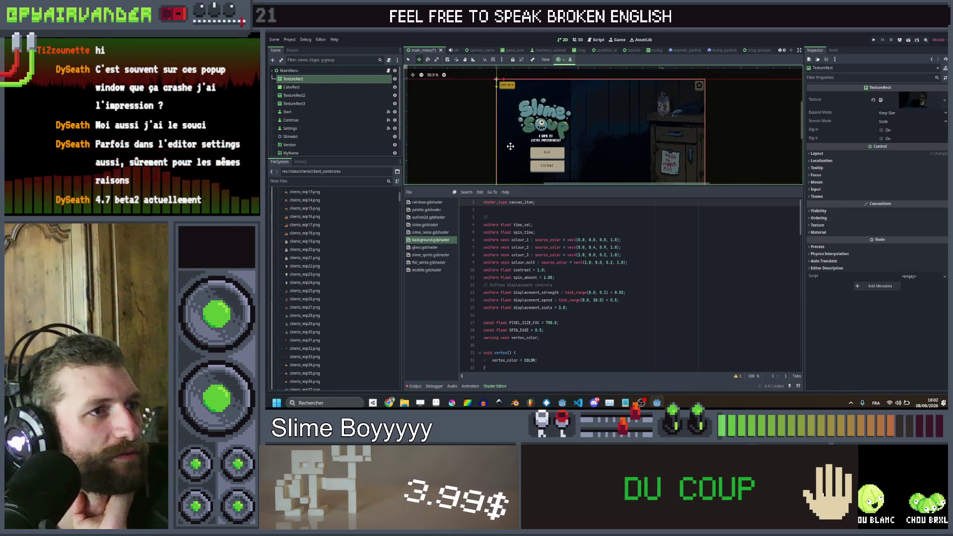
pyautogui.scroll(3, 501, 90)
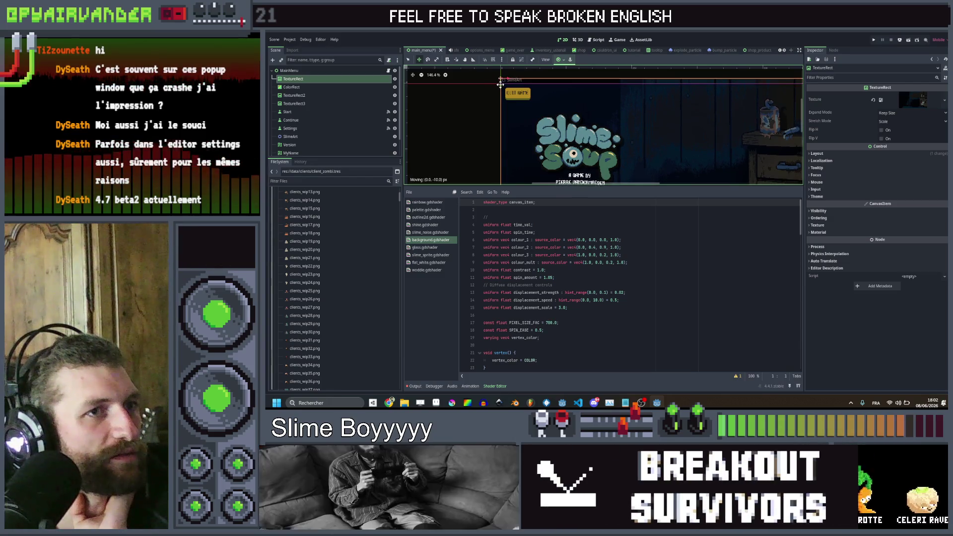
pyautogui.scroll(-4, 519, 97)
pyautogui.scroll(-3, 516, 115)
pyautogui.hscroll(2, 516, 114)
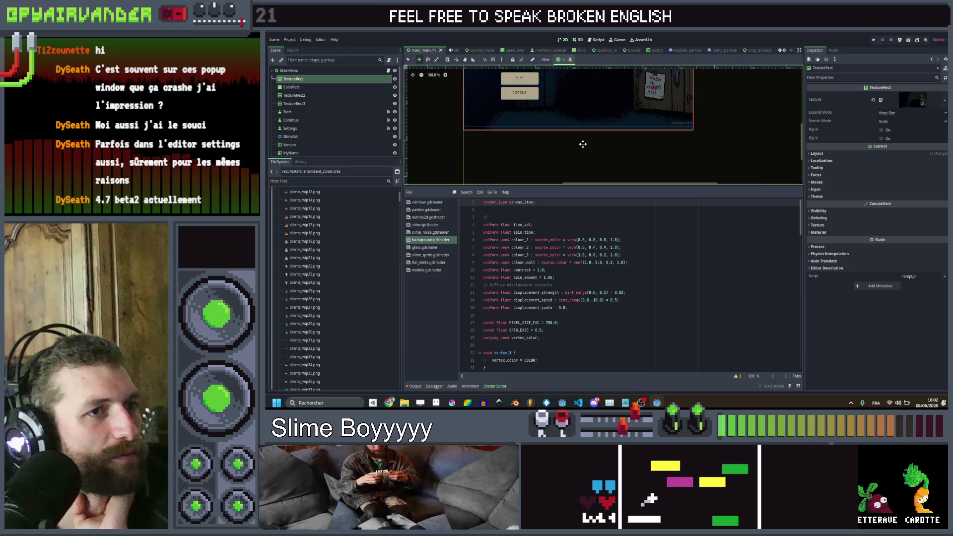
pyautogui.click(299, 104)
pyautogui.scroll(3, 740, 107)
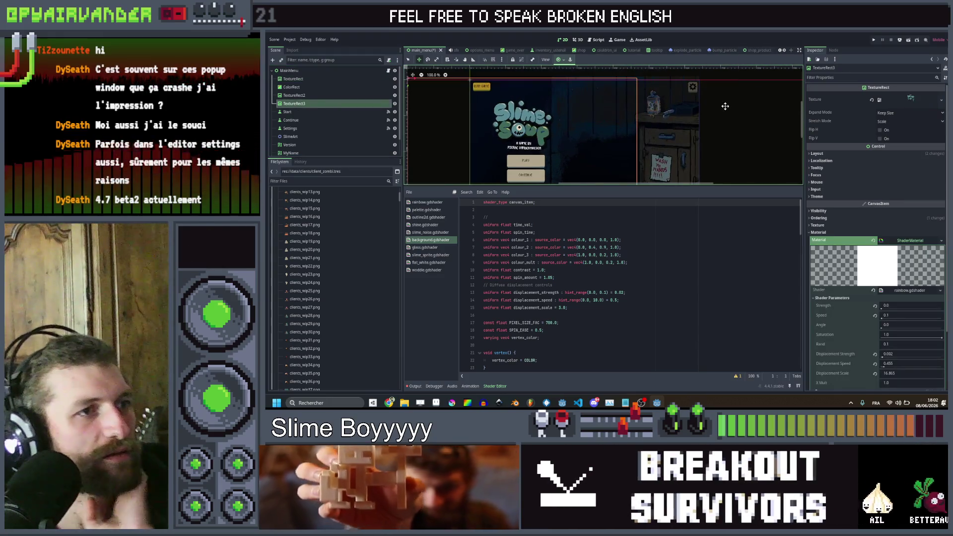
pyautogui.hotkey('ctrl', 's')
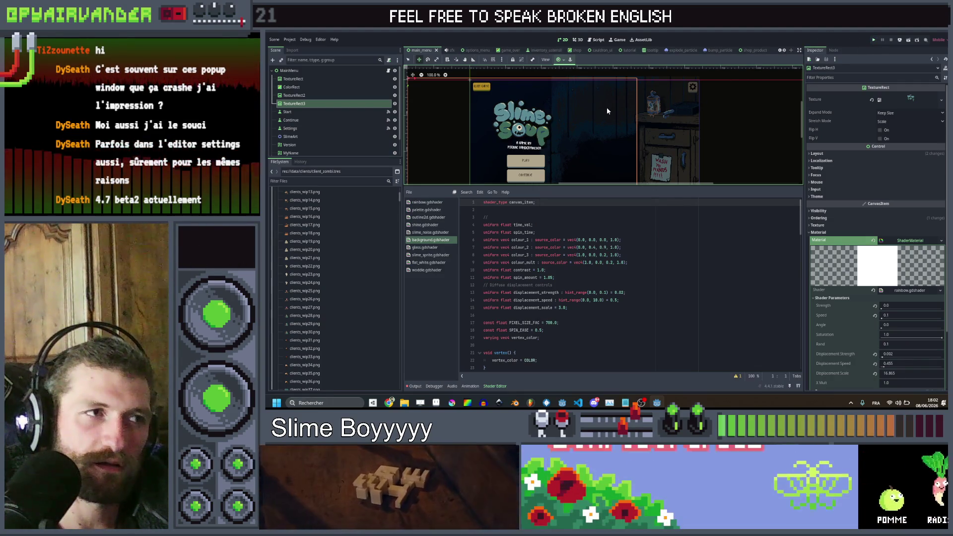
# Step: Save the main menu scene with Ctrl+S
pyautogui.hotkey('ctrl', 's')
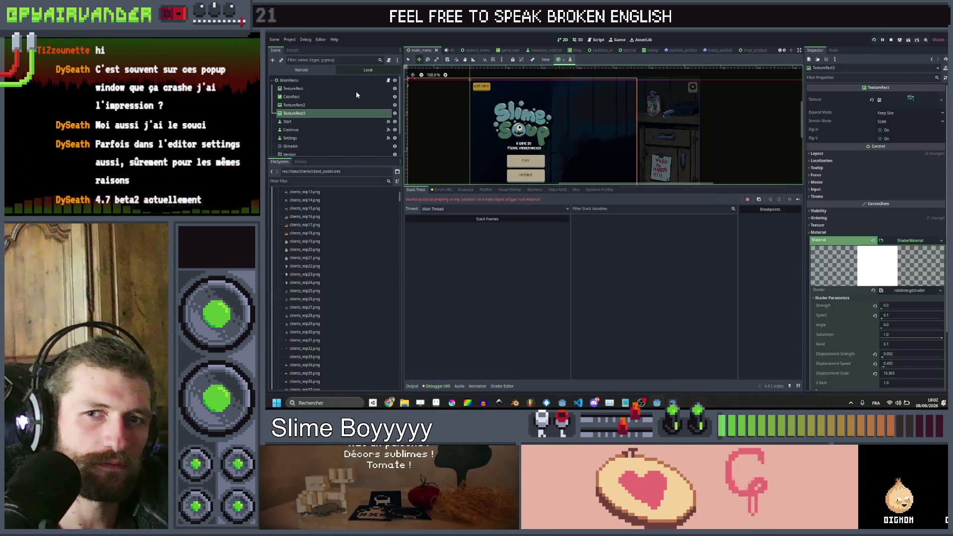
# Step: Show the cauldron_bkg reference and _ready code, enlarging the code area above the debugger
pyautogui.scroll(5, 625, 119)
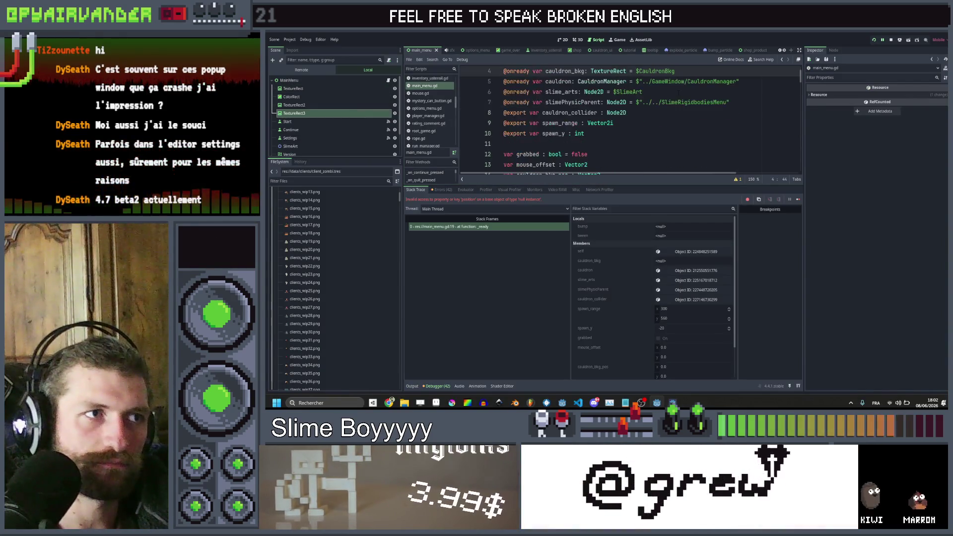
pyautogui.click(642, 102)
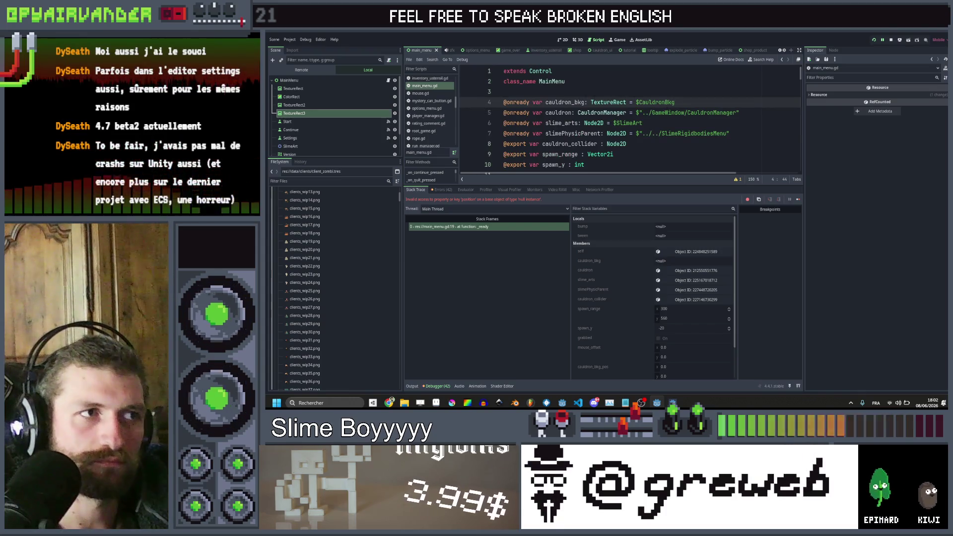
pyautogui.scroll(-8, 626, 114)
pyautogui.scroll(4, 624, 102)
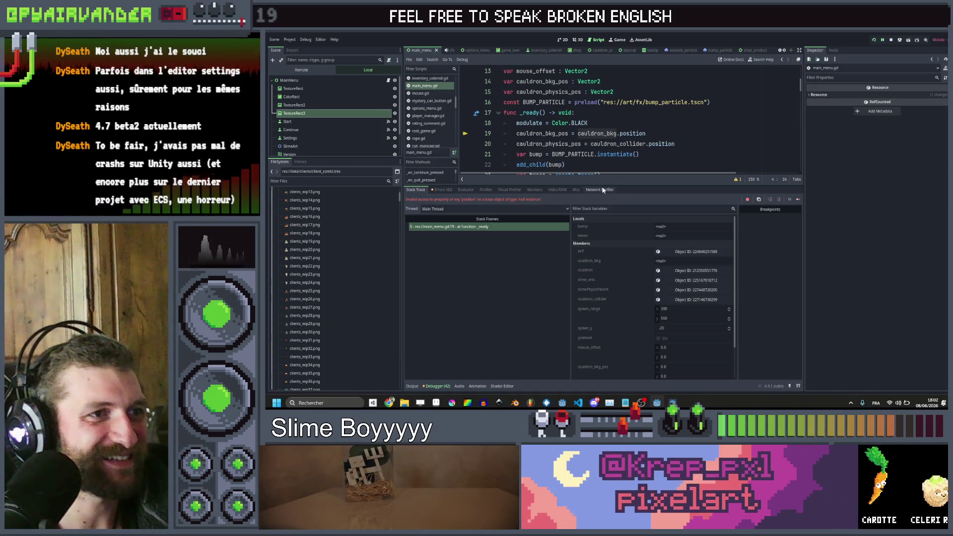
pyautogui.moveTo(602, 185)
pyautogui.mouseDown()
pyautogui.moveTo(602, 348)
pyautogui.moveTo(603, 301)
pyautogui.mouseUp()
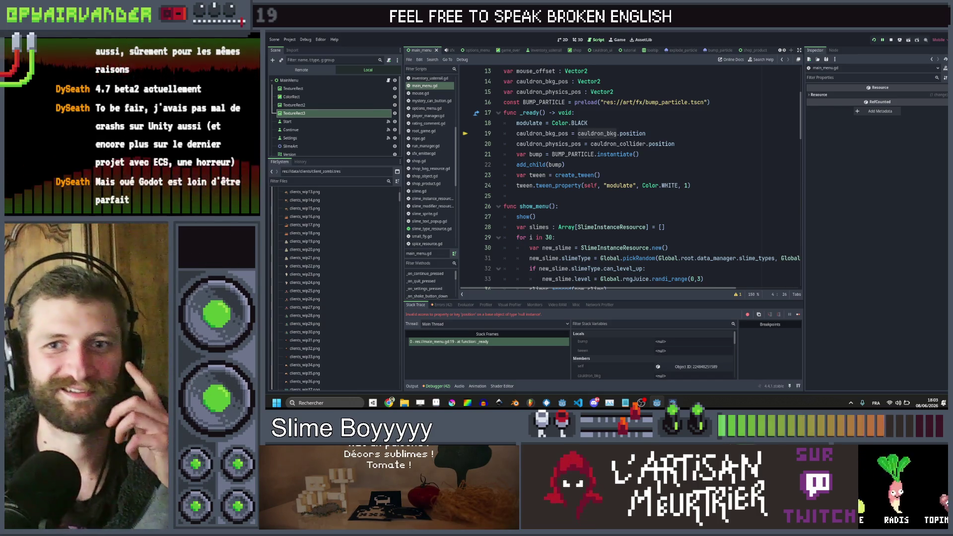
pyautogui.scroll(-9, 735, 180)
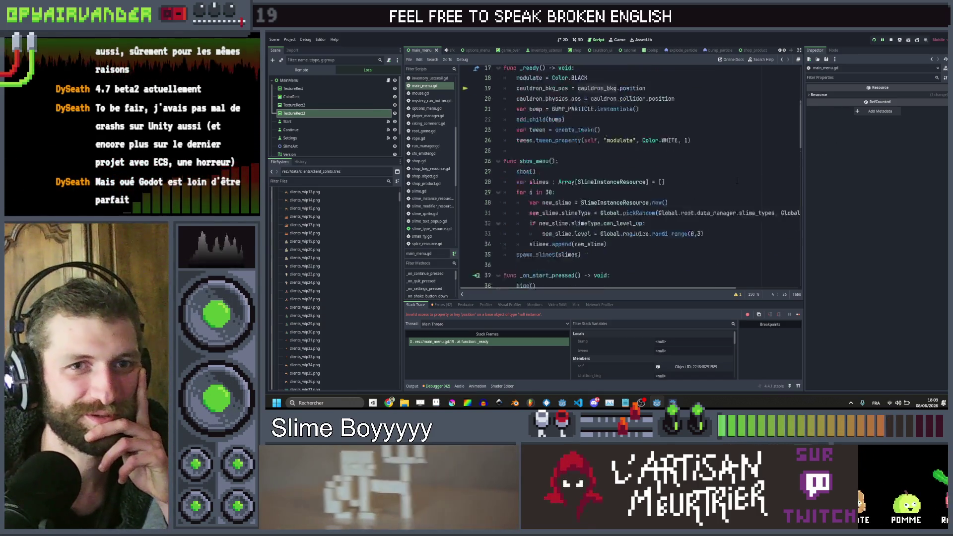
pyautogui.scroll(-11, 735, 180)
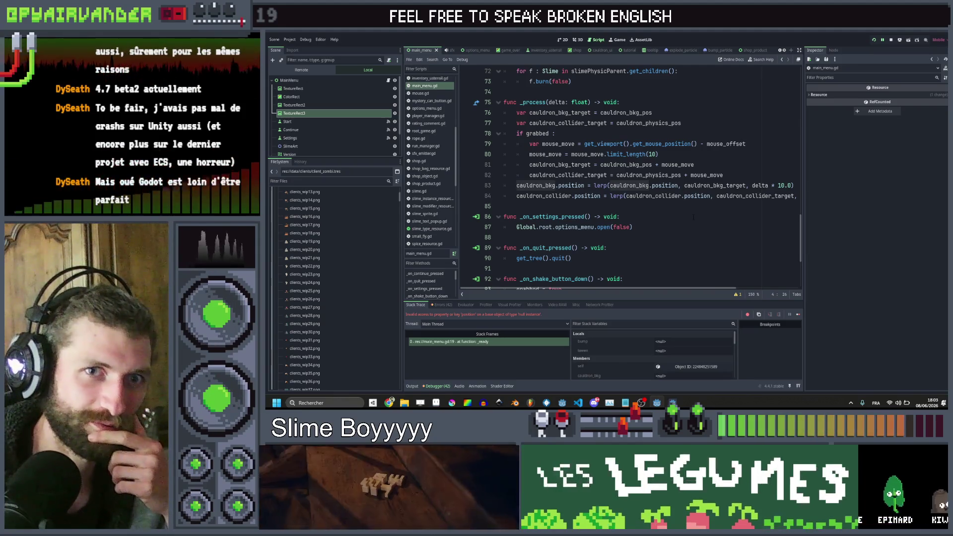
pyautogui.scroll(3, 694, 216)
pyautogui.scroll(14, 694, 223)
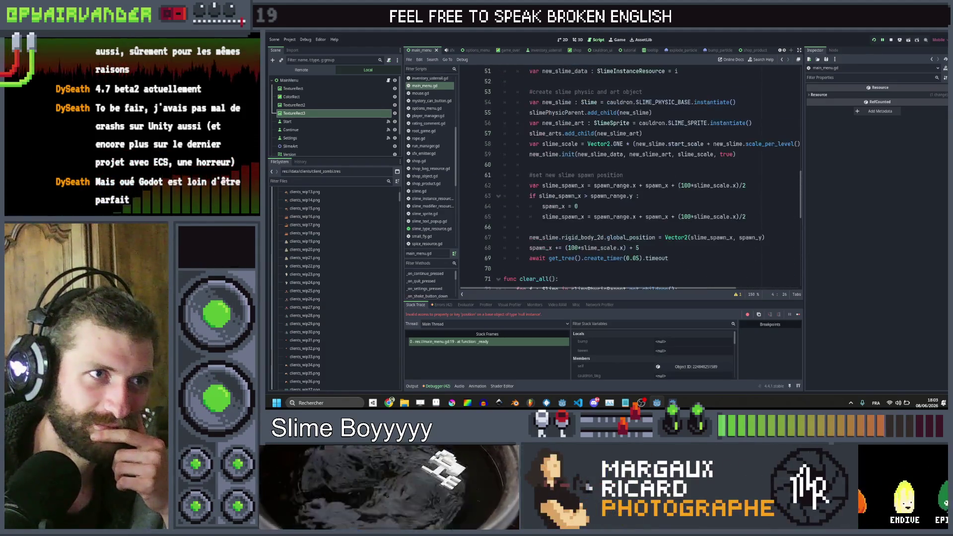
pyautogui.scroll(-1, 694, 217)
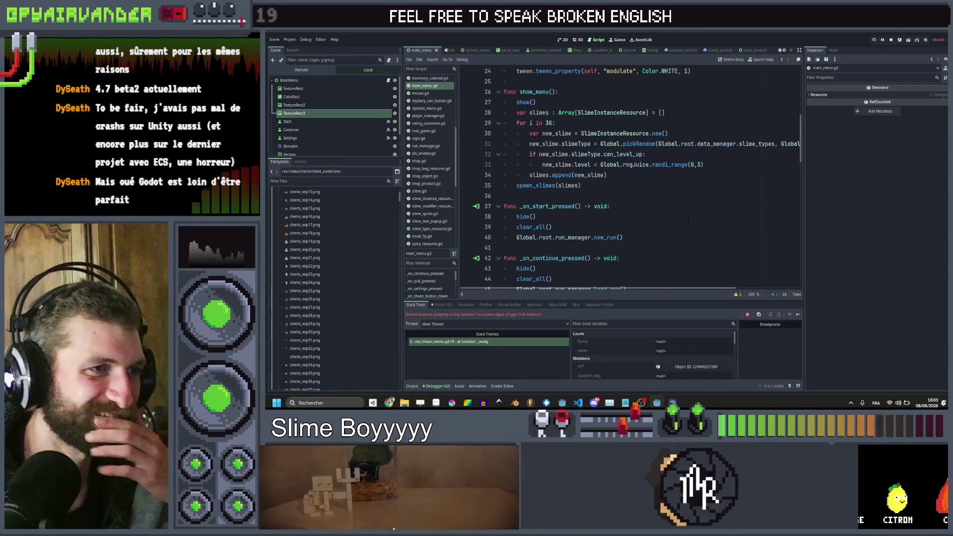
pyautogui.scroll(2, 693, 217)
pyautogui.scroll(6, 694, 218)
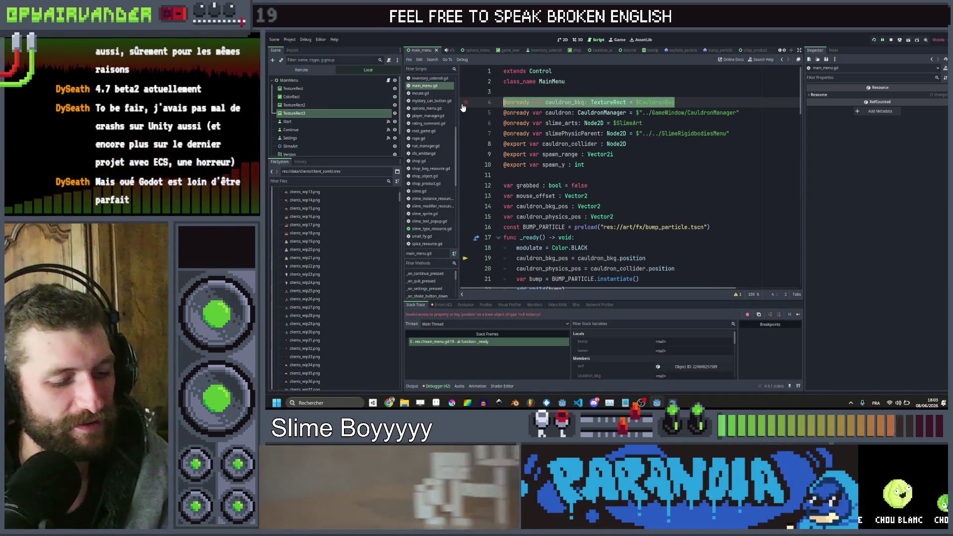
# Step: Delete the cauldron_bkg declaration and its remaining uses in _ready() and _process()
pyautogui.click(692, 102)
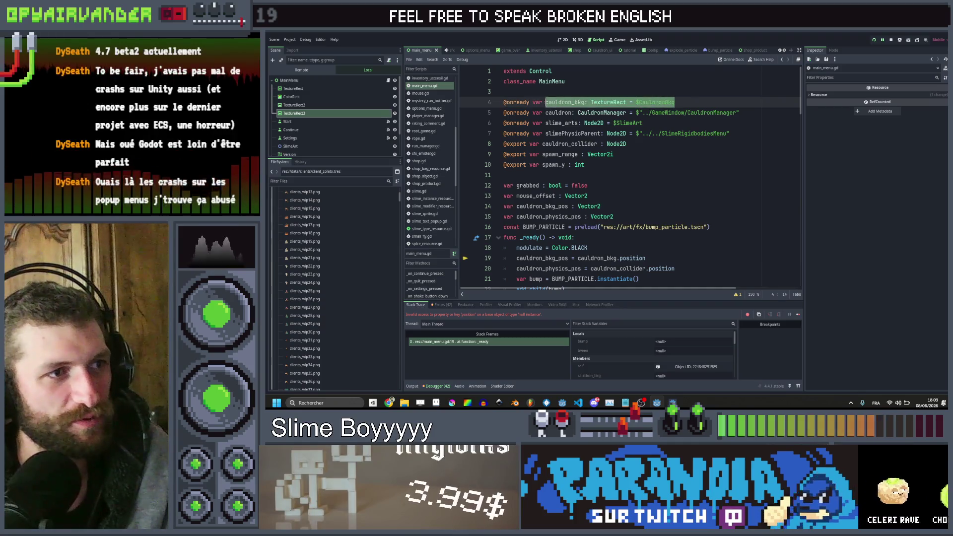
pyautogui.scroll(-3, 478, 103)
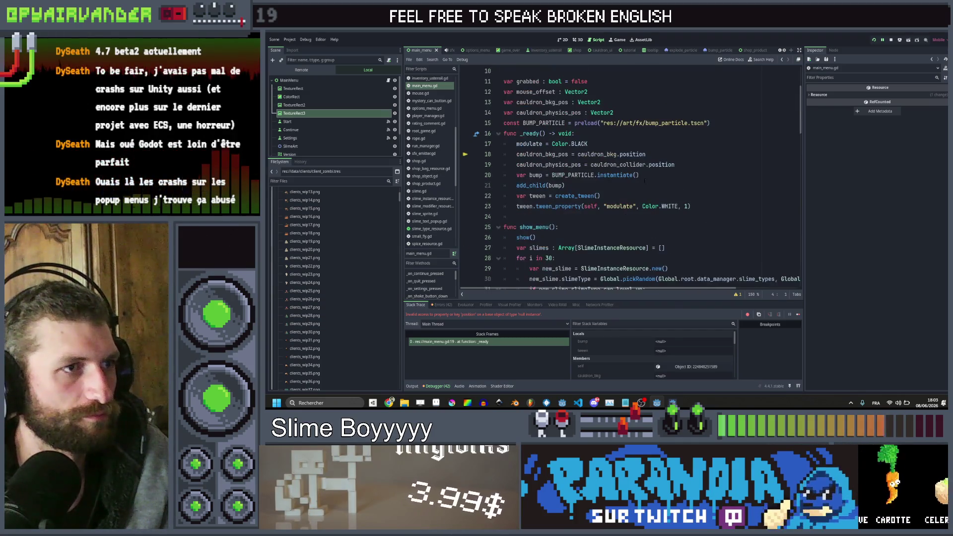
pyautogui.click(648, 154)
pyautogui.scroll(-10, 653, 153)
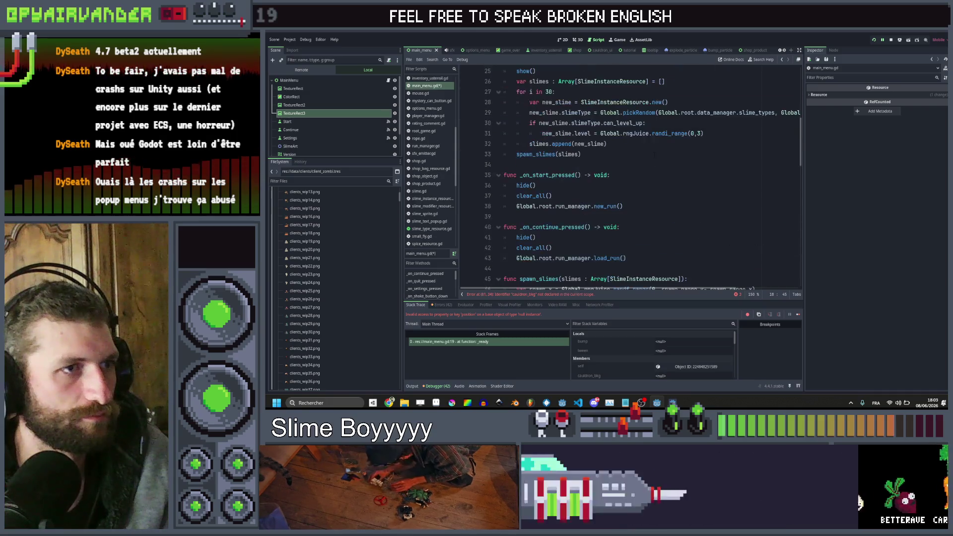
pyautogui.scroll(-10, 666, 149)
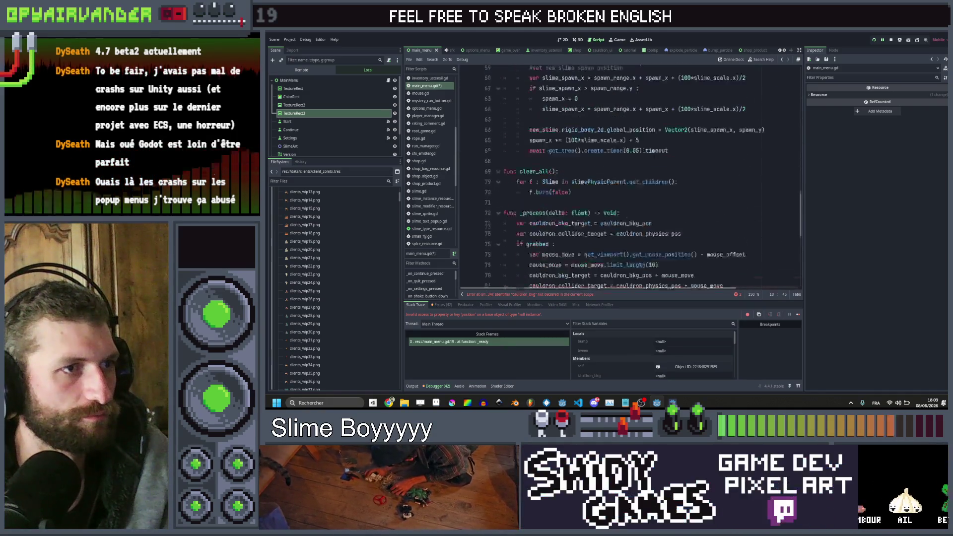
pyautogui.click(665, 123)
pyautogui.scroll(-2, 666, 149)
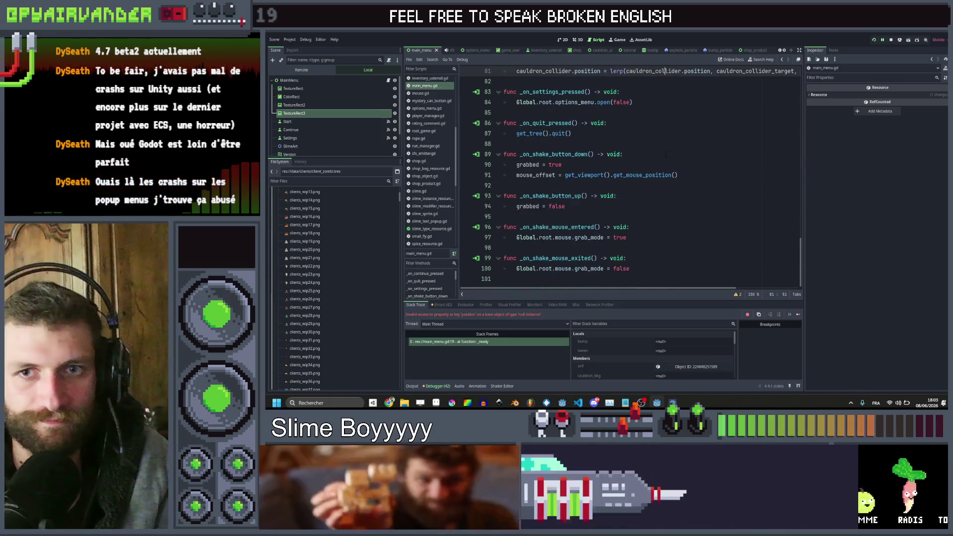
pyautogui.scroll(14, 665, 155)
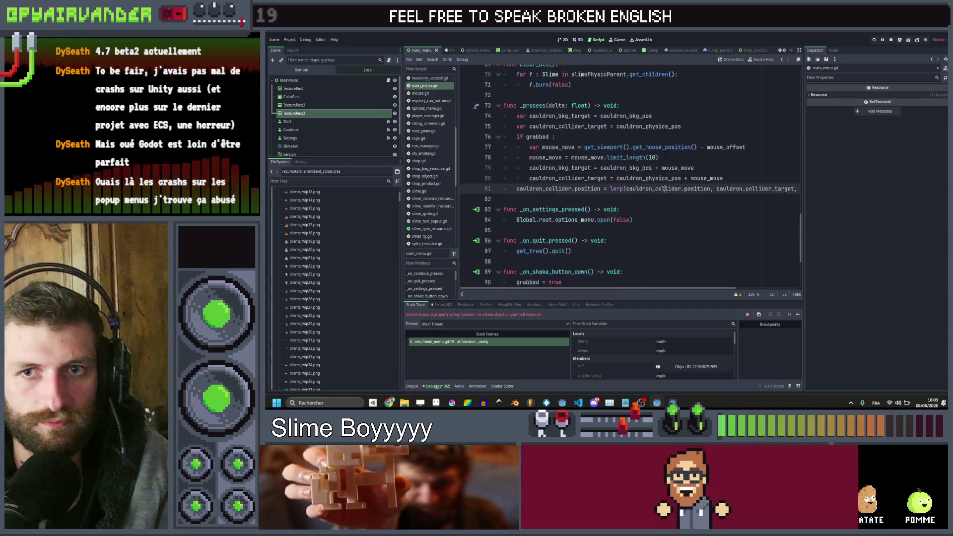
pyautogui.scroll(13, 666, 155)
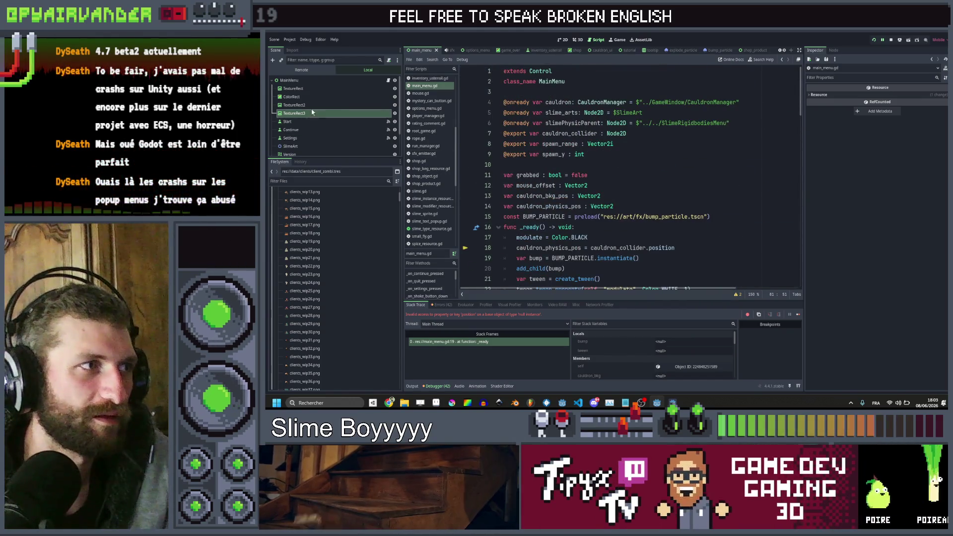
# Step: Return to the 2D view, inspect ColorRect and TextureRect, then run the project with F5
pyautogui.click(563, 40)
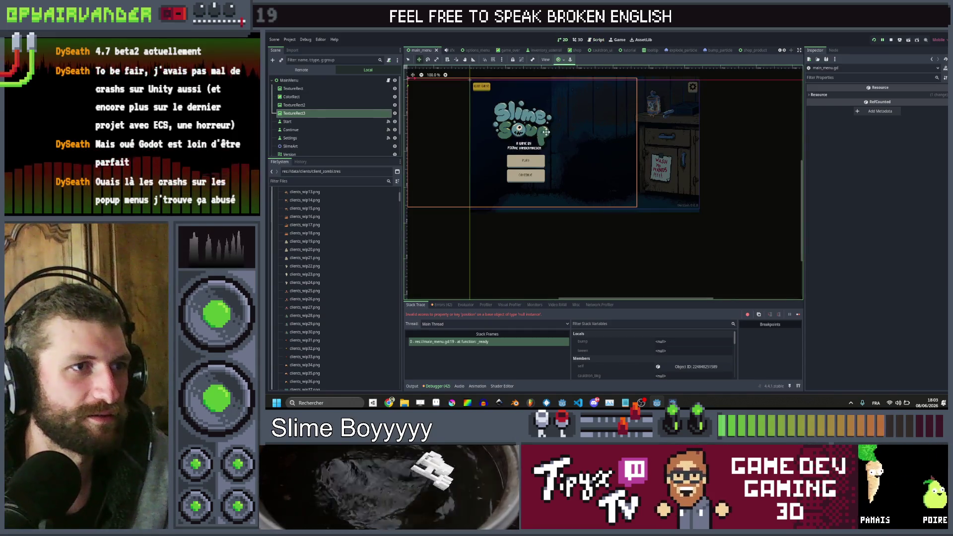
pyautogui.scroll(3, 546, 132)
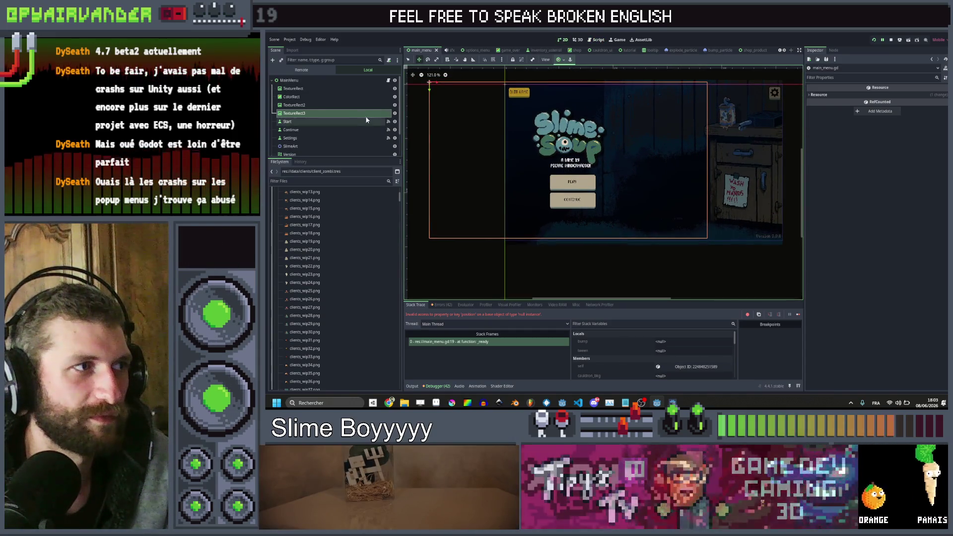
pyautogui.click(335, 96)
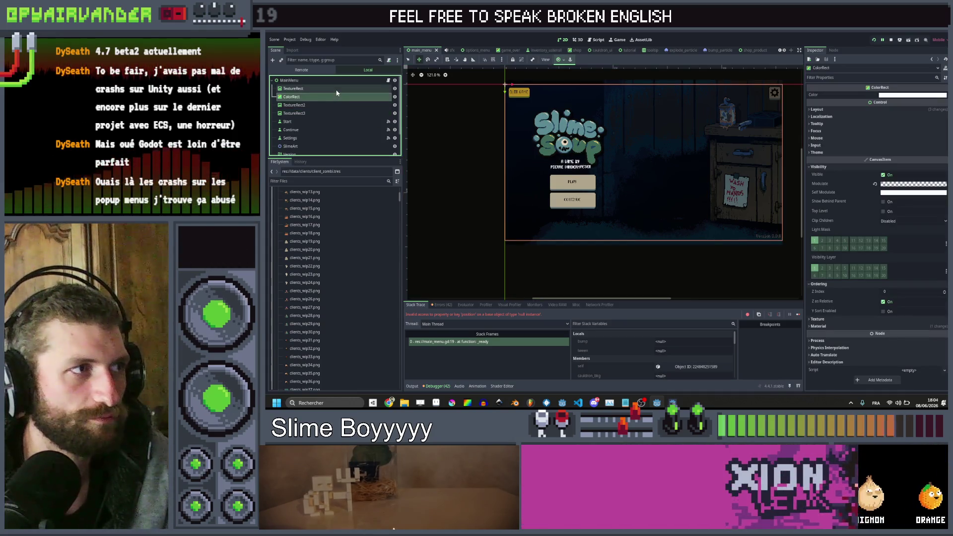
pyautogui.click(336, 89)
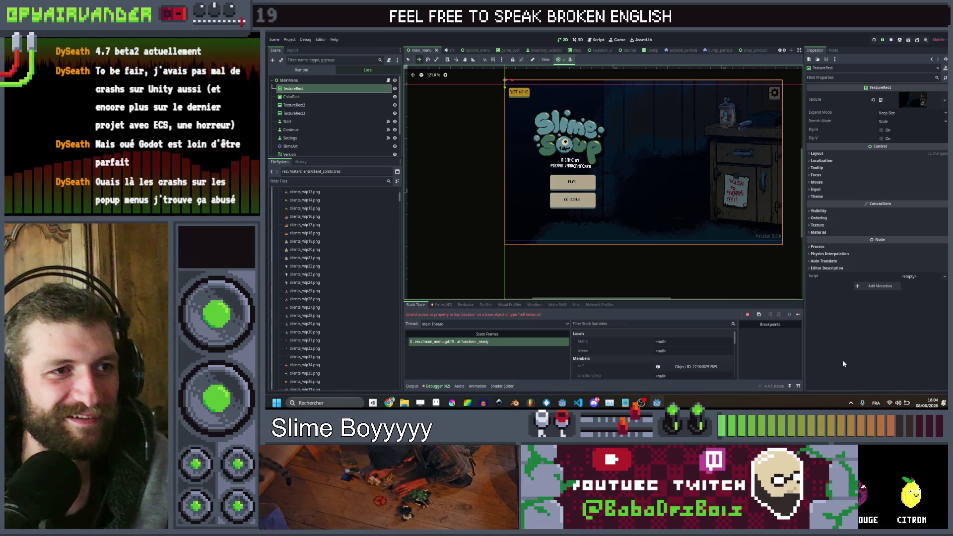
pyautogui.press('F5')
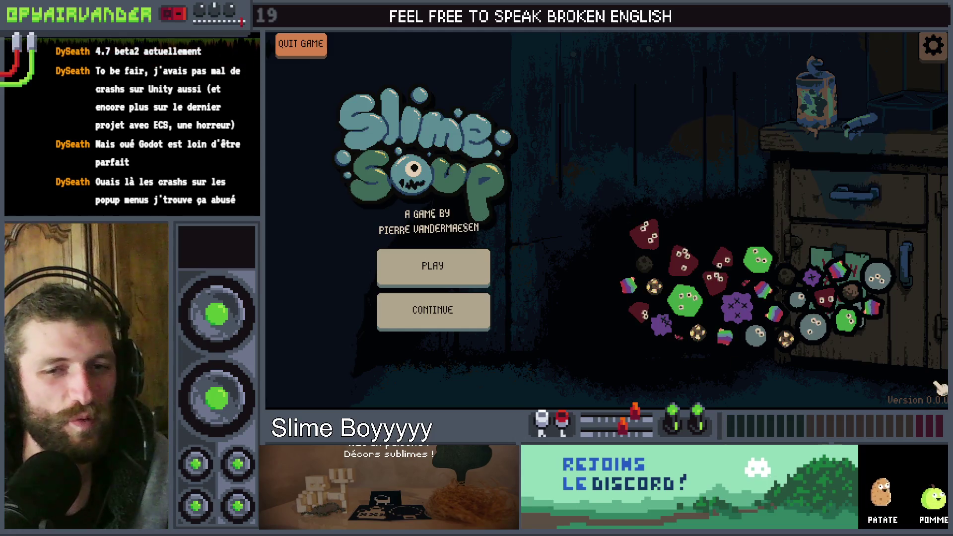
# Step: Close the game, save the scene, relaunch with F5, and close it again
pyautogui.hotkey('alt', 'F4')
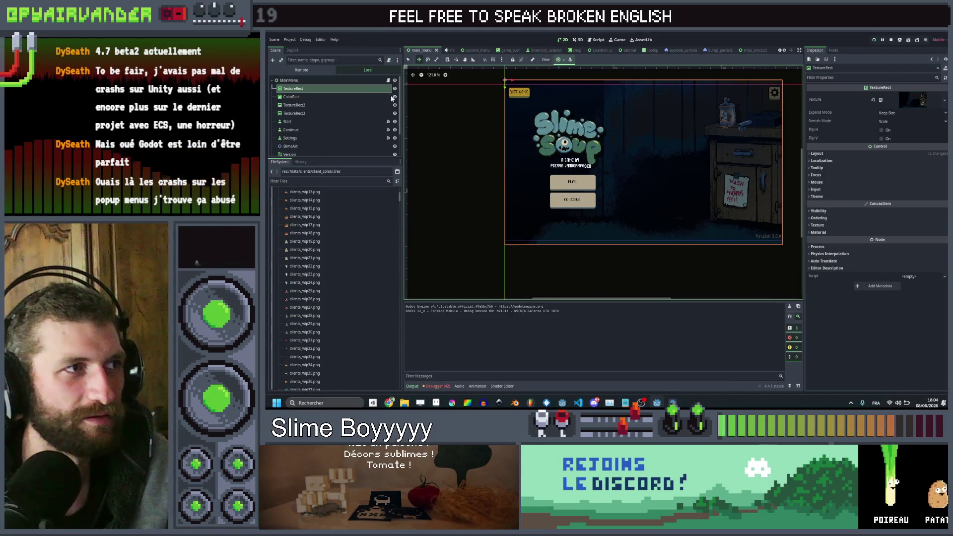
pyautogui.hotkey('ctrl', 's')
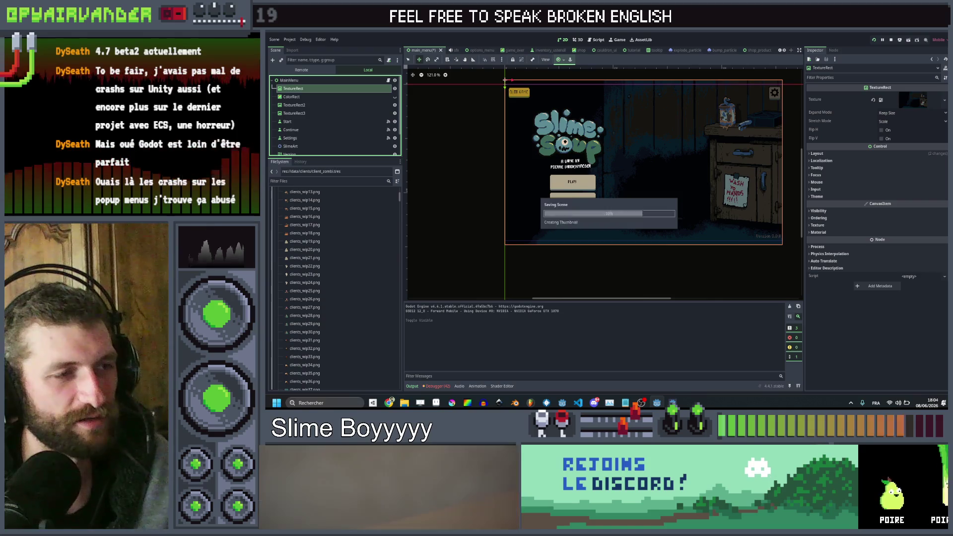
pyautogui.press('F5')
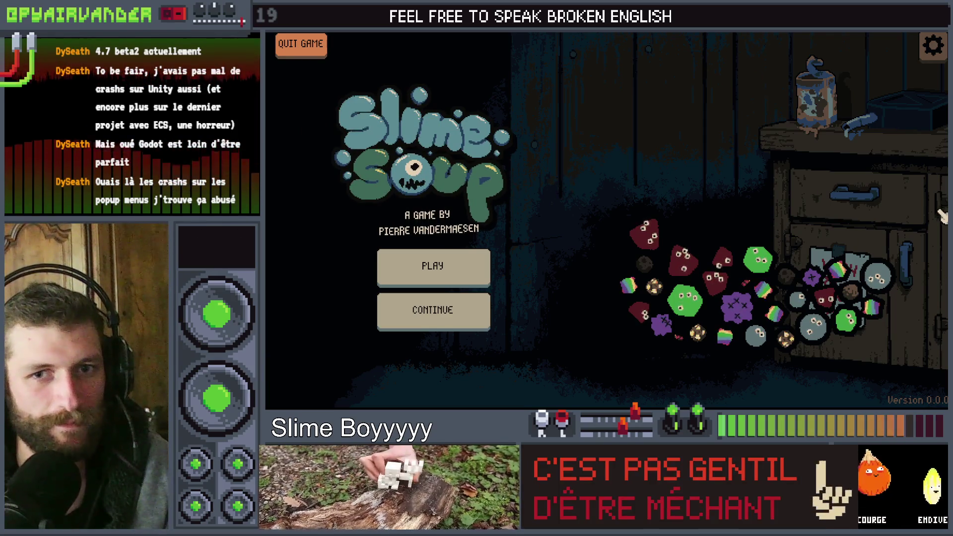
pyautogui.hotkey('alt', 'F4')
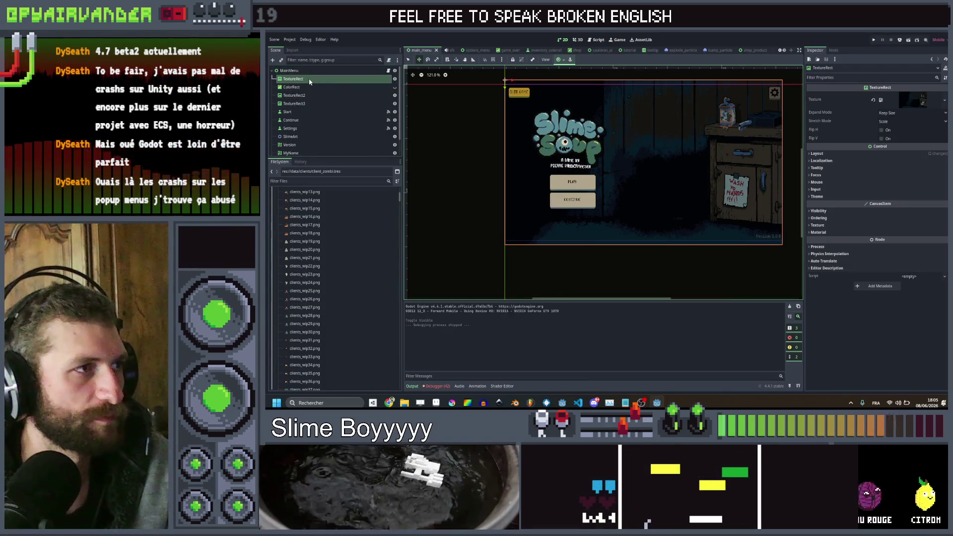
# Step: Rename the background TextureRect node to Bkg
pyautogui.doubleClick(310, 81)
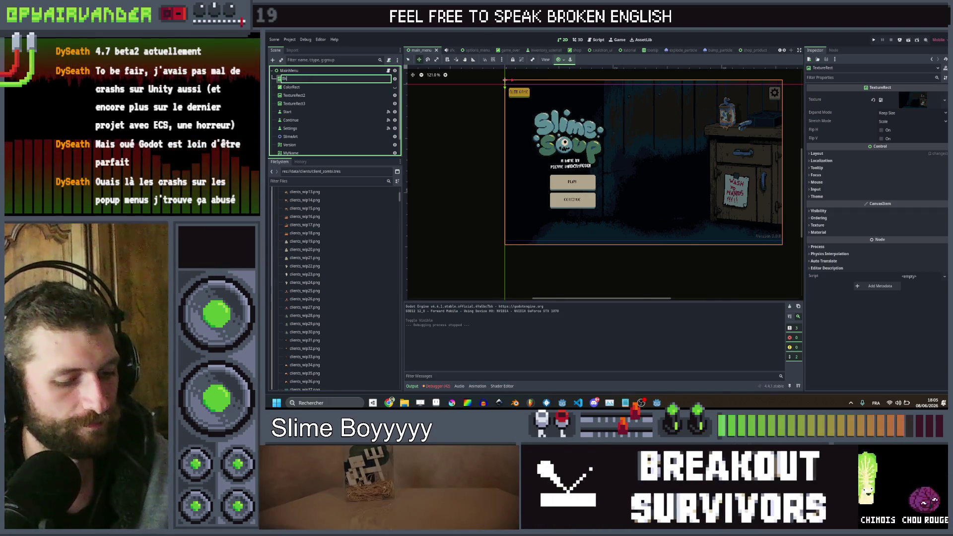
pyautogui.write('g')
pyautogui.press('Return')
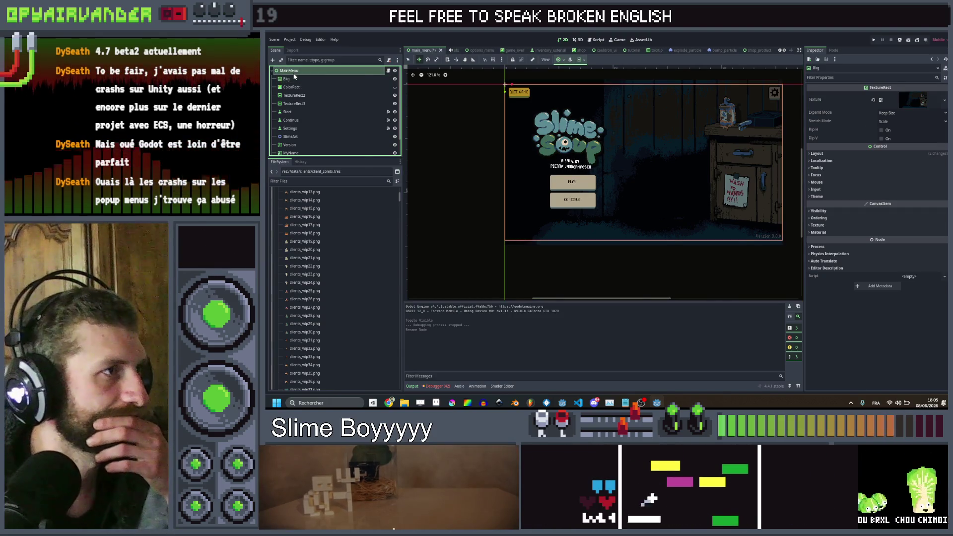
# Step: Add a new TextureRect child node under MainMenu
pyautogui.rightClick(294, 72)
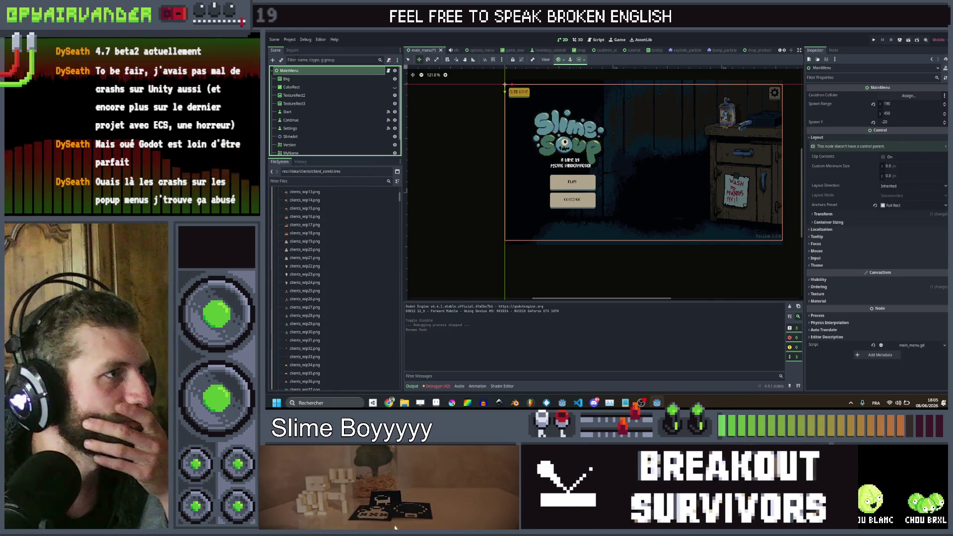
pyautogui.rightClick(296, 73)
pyautogui.click(320, 89)
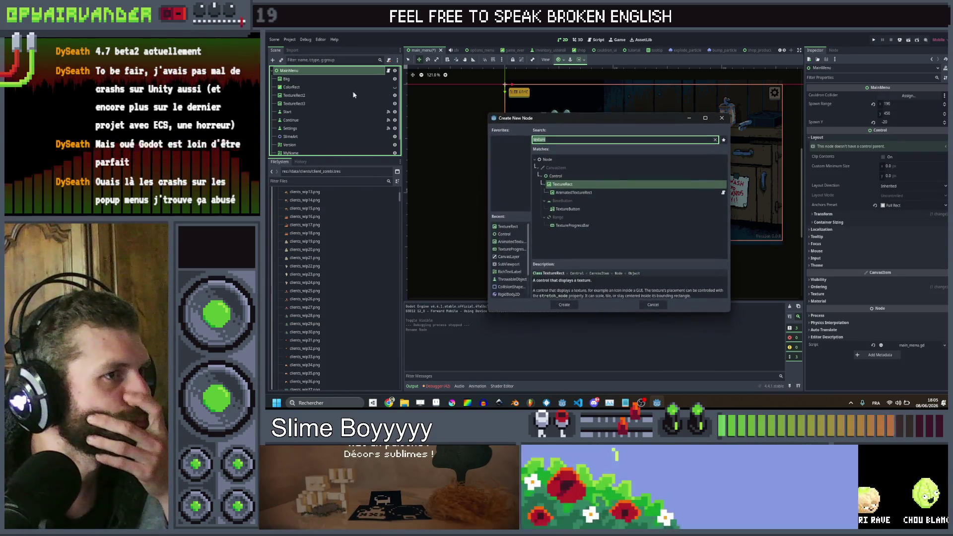
pyautogui.doubleClick(595, 185)
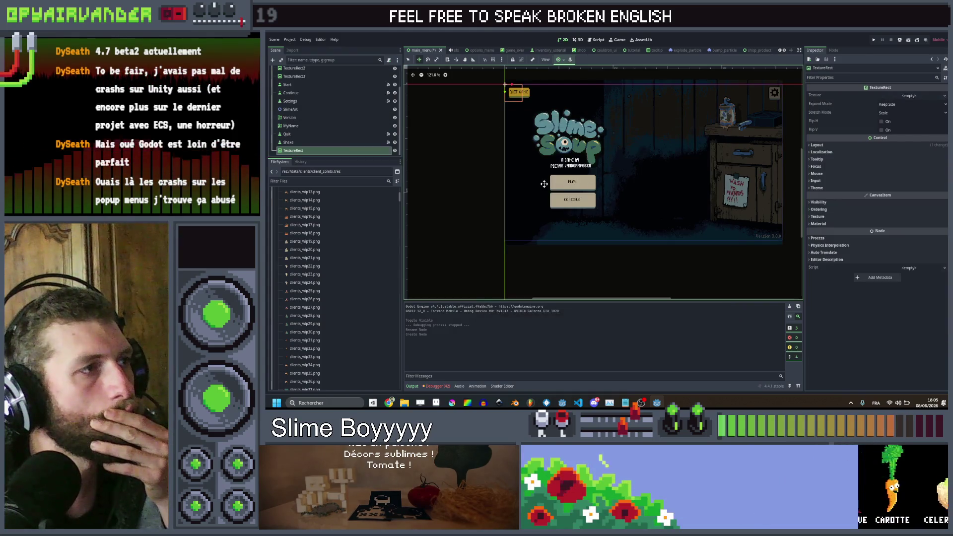
# Step: Move the new TextureRect so it sits directly below Bkg
pyautogui.click(898, 97)
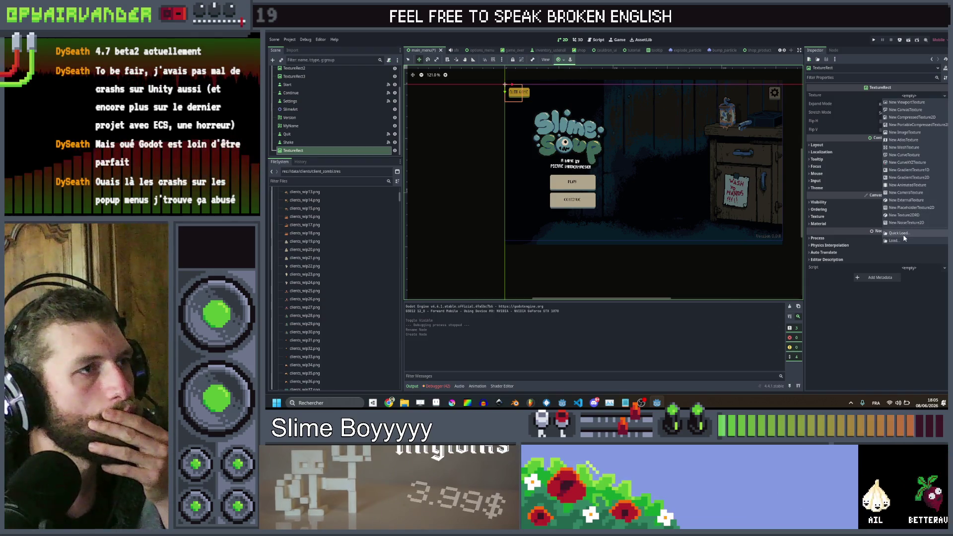
pyautogui.click(903, 234)
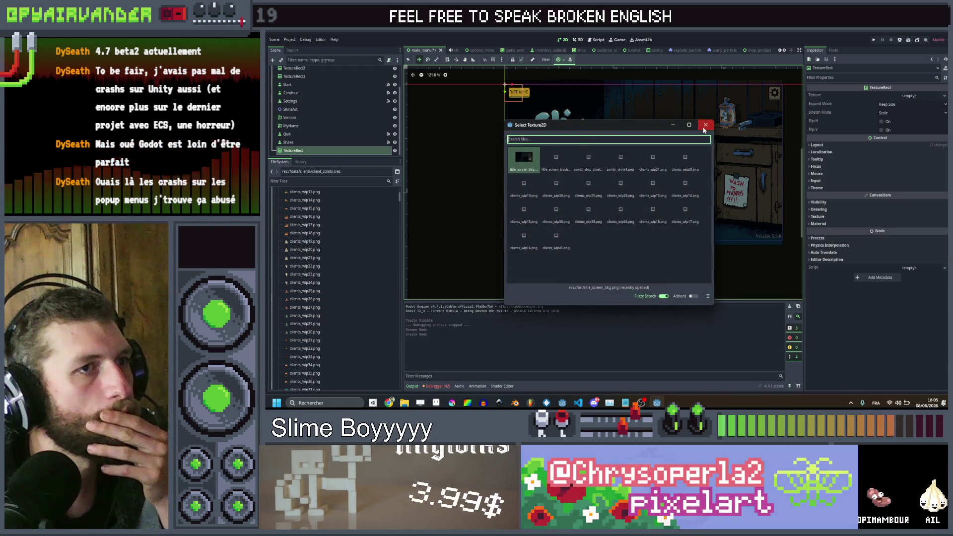
pyautogui.click(705, 124)
pyautogui.moveTo(292, 151)
pyautogui.mouseDown()
pyautogui.moveTo(295, 65)
pyautogui.moveTo(297, 80)
pyautogui.mouseUp()
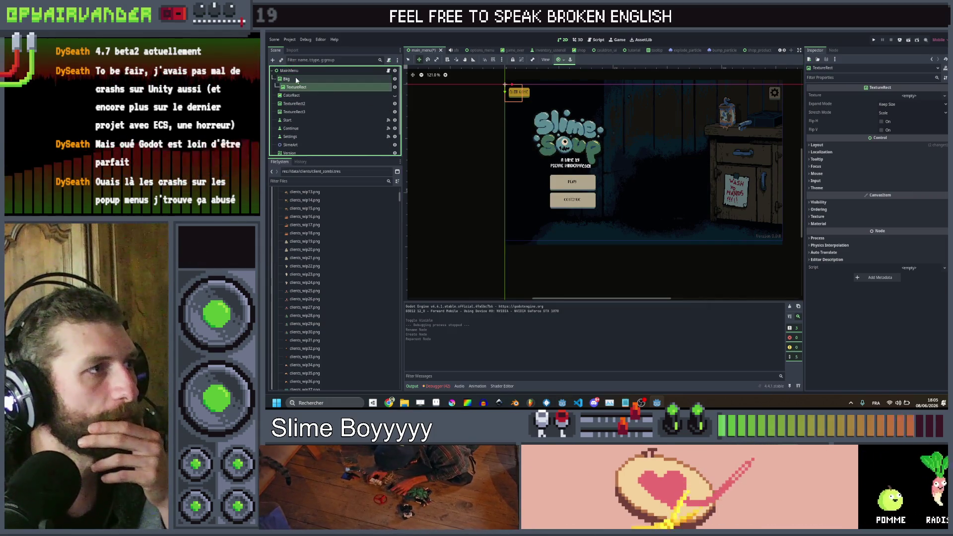
# Step: Reset its vertical position to 0 and assign the title_screen_bkg texture
pyautogui.click(817, 145)
pyautogui.click(842, 213)
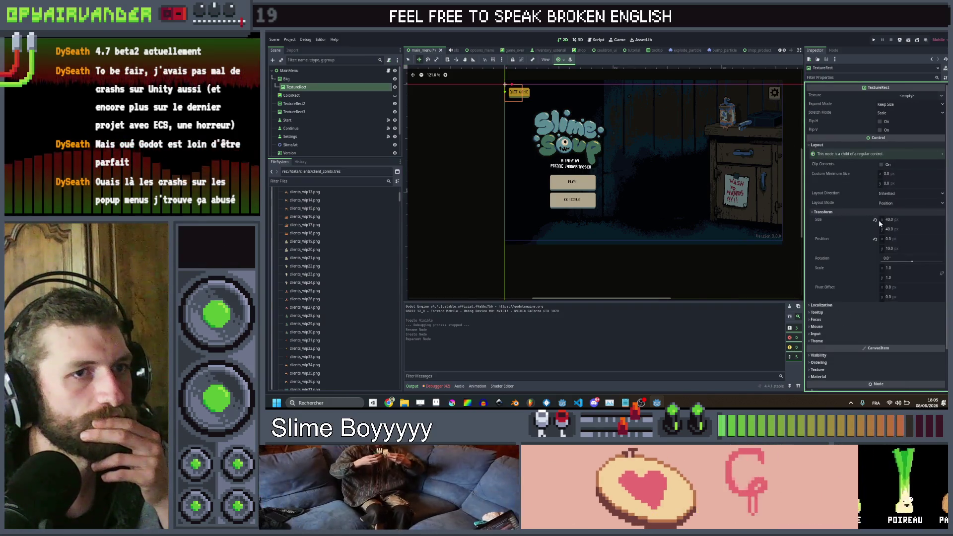
pyautogui.click(875, 240)
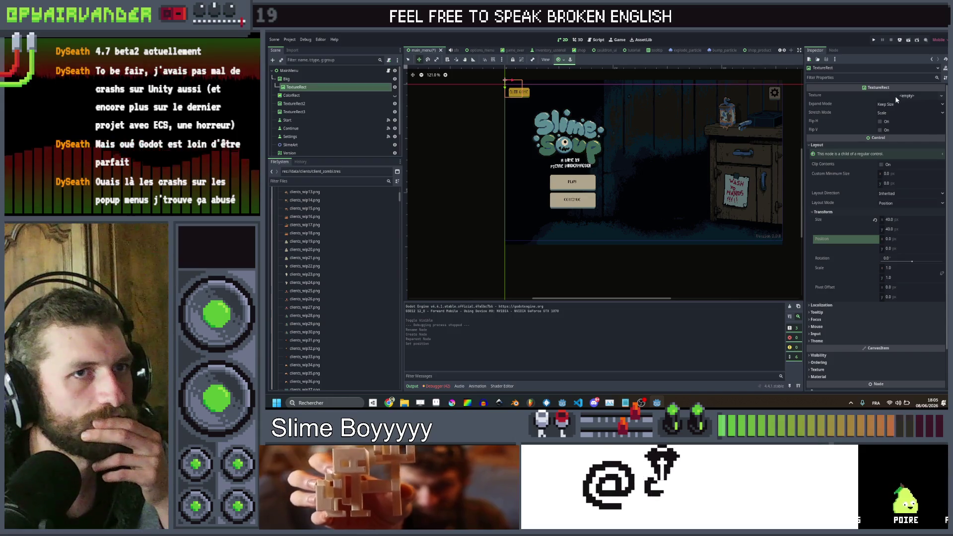
pyautogui.write('dty')
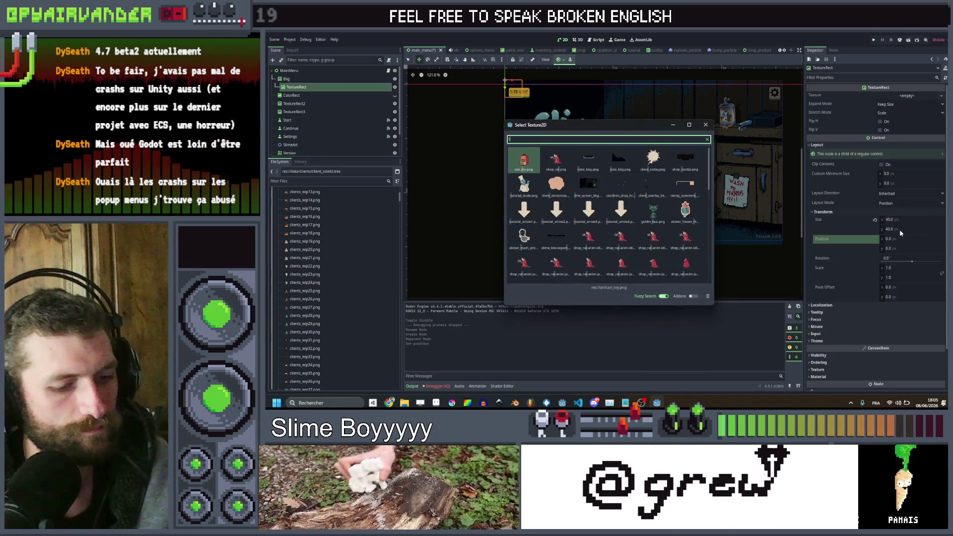
pyautogui.press('BackSpace')
pyautogui.press('BackSpace')
pyautogui.press('BackSpace')
pyautogui.write('ti')
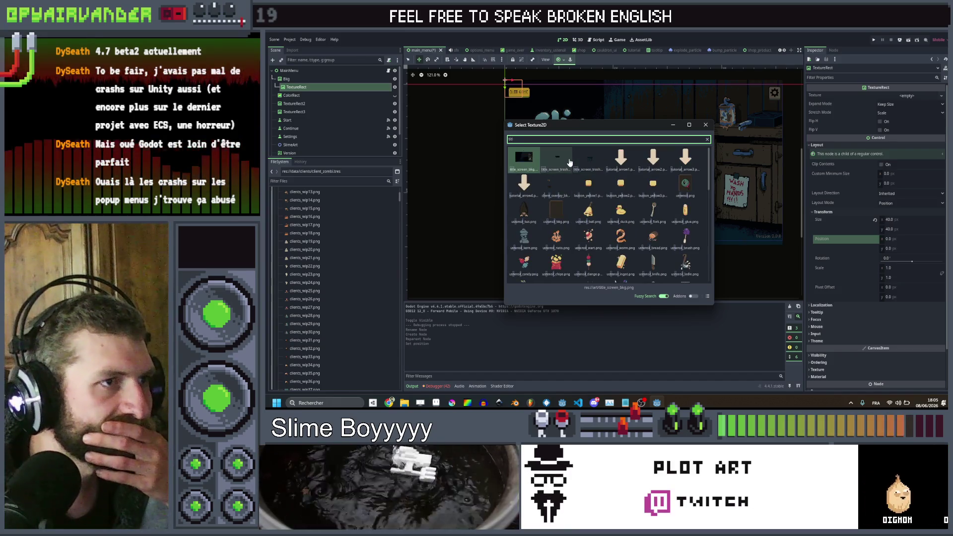
pyautogui.press('Return')
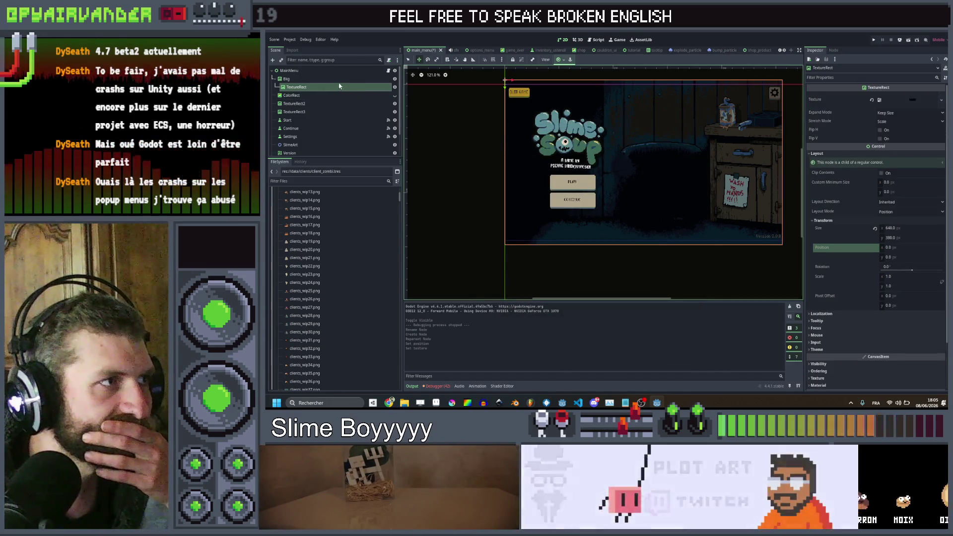
# Step: Rename the node Trash_bkg and make its duplicate Trash_bkg2 a child of it
pyautogui.doubleClick(332, 87)
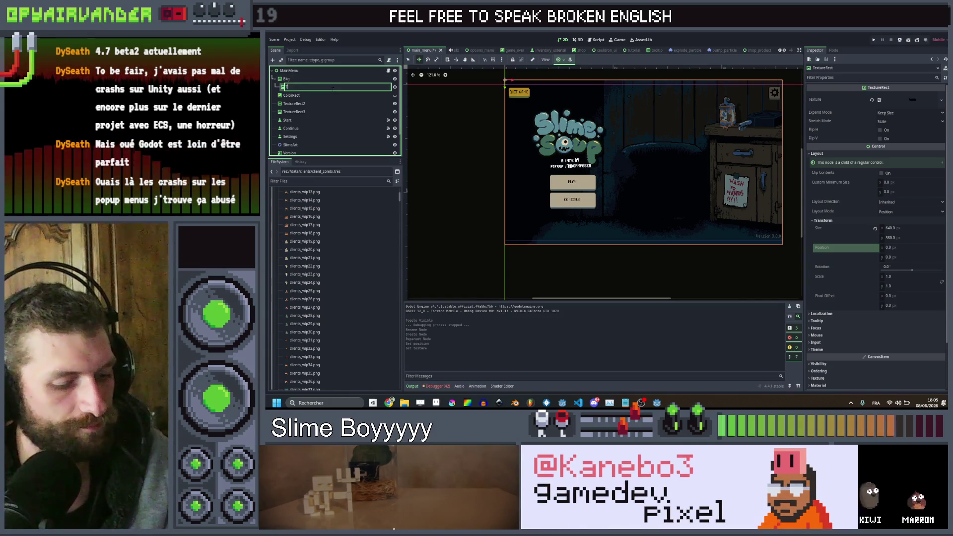
pyautogui.write('rash_bkg')
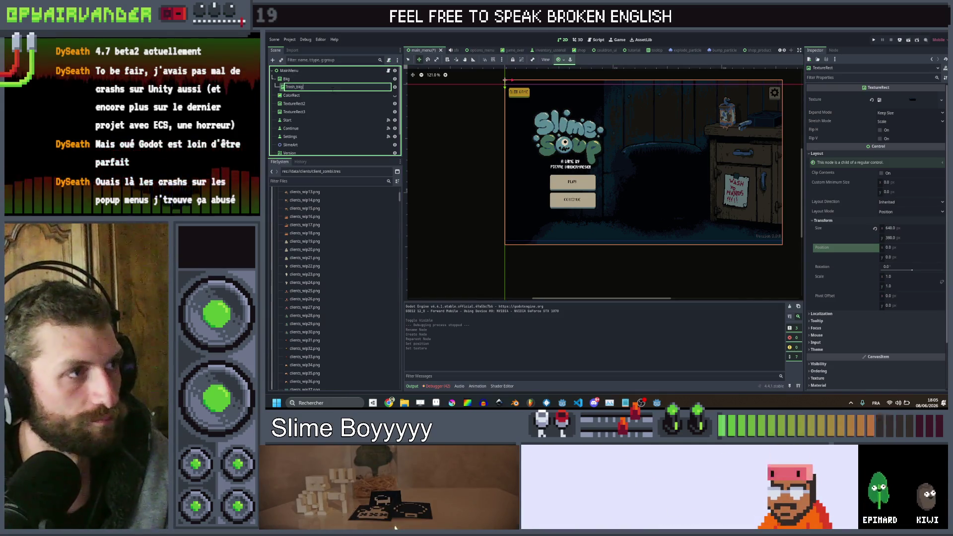
pyautogui.press('Return')
pyautogui.hotkey('ctrl', 'd')
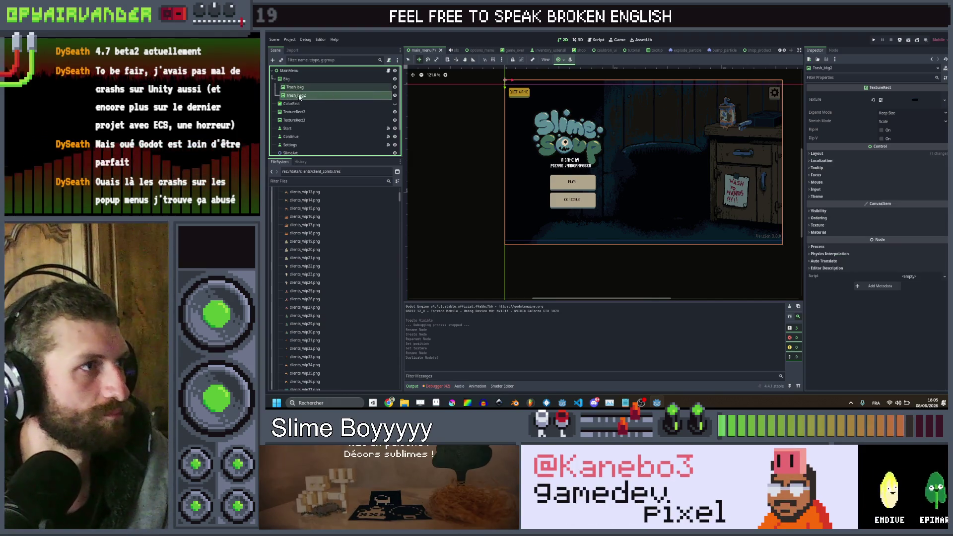
pyautogui.moveTo(304, 88); pyautogui.dragTo(304, 88)
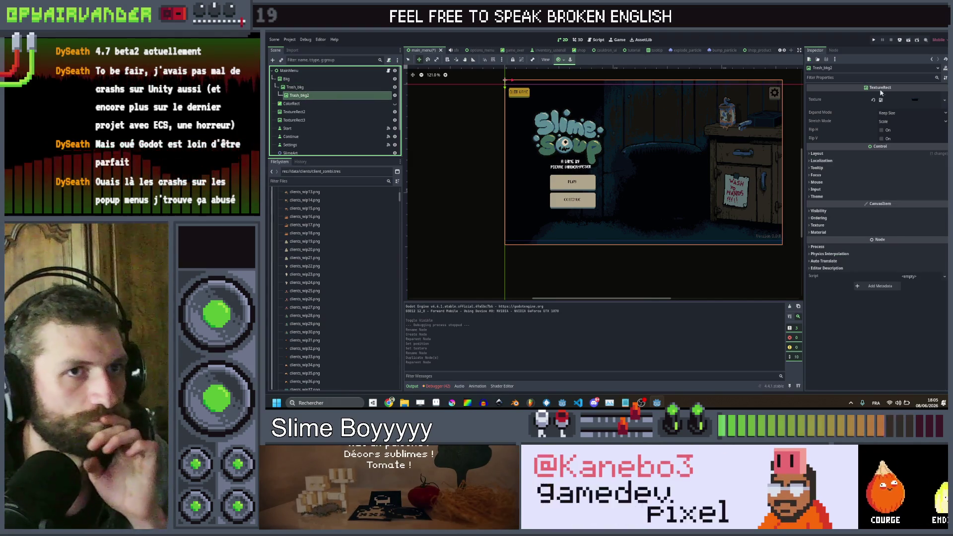
# Step: Quick Load the trash can texture into Trash_bkg2
pyautogui.rightClick(882, 101)
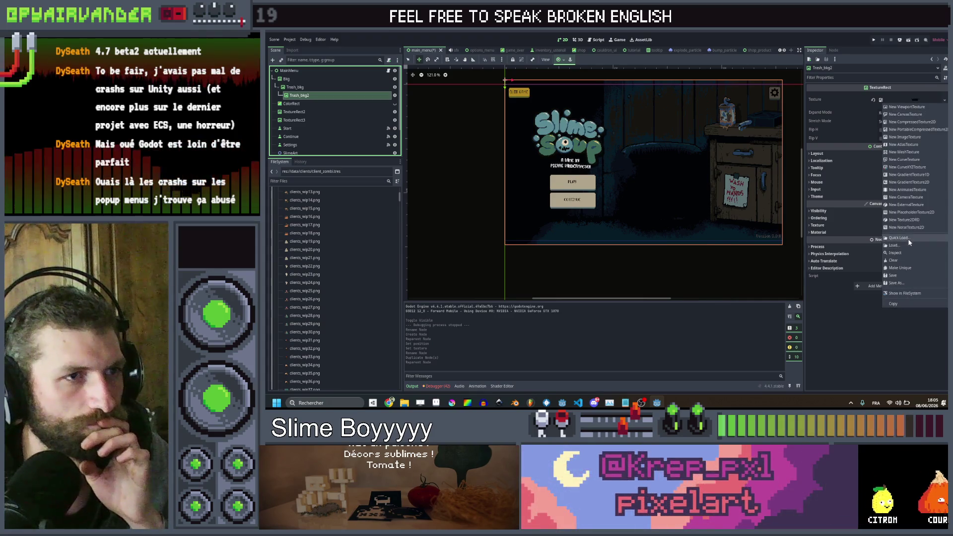
pyautogui.click(909, 239)
pyautogui.write('tras')
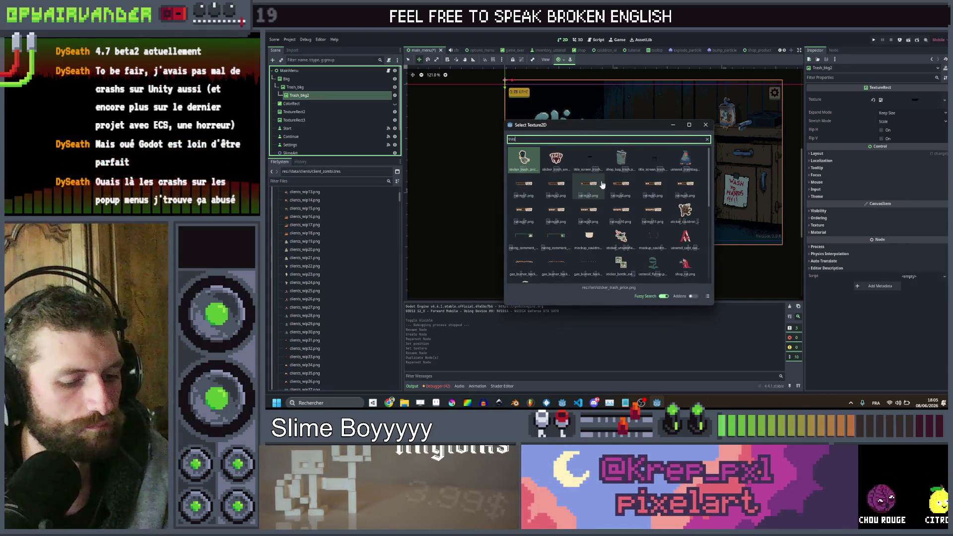
pyautogui.write('h')
pyautogui.doubleClick(660, 162)
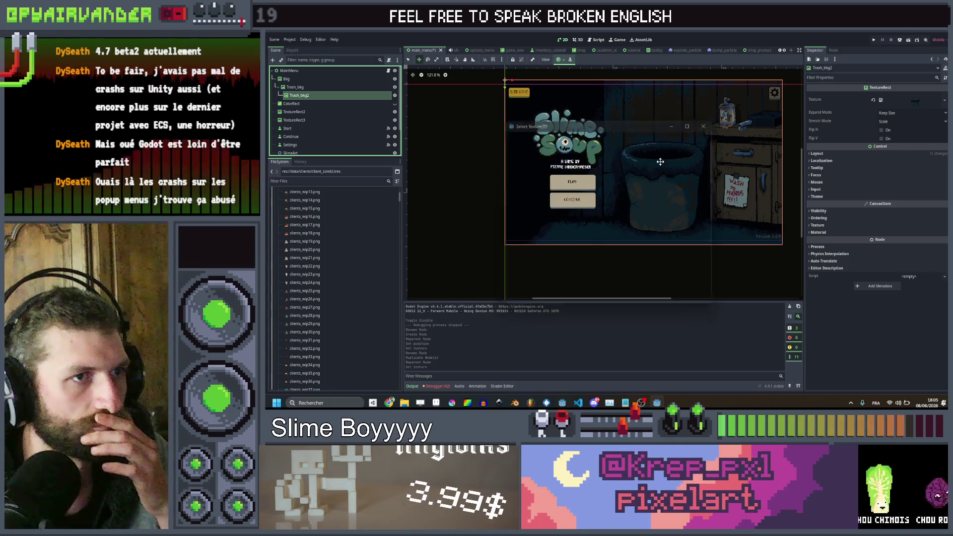
pyautogui.scroll(-2, 328, 120)
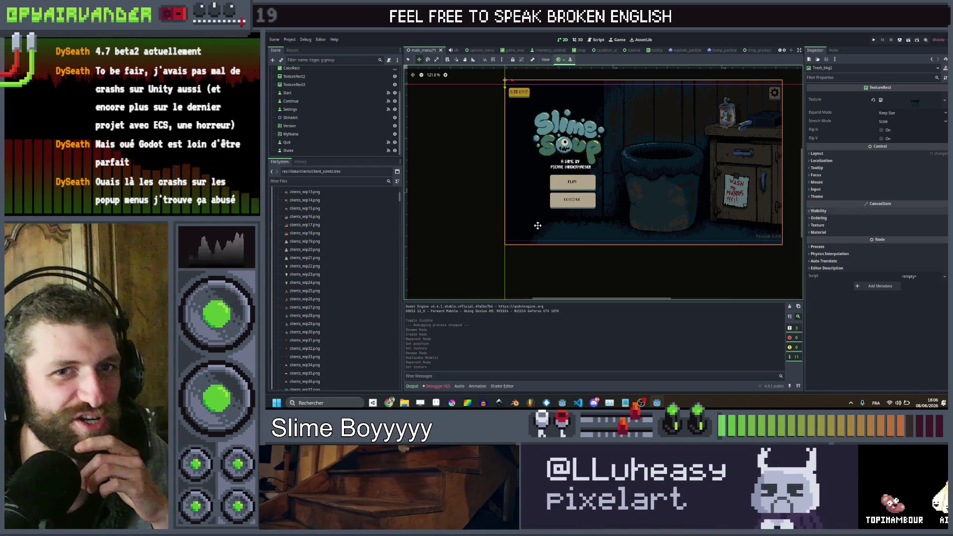
# Step: Save the scene and reselect Trash_bkg2 in the Scene dock
pyautogui.click(303, 126)
pyautogui.scroll(2, 304, 126)
pyautogui.hotkey('ctrl', 's')
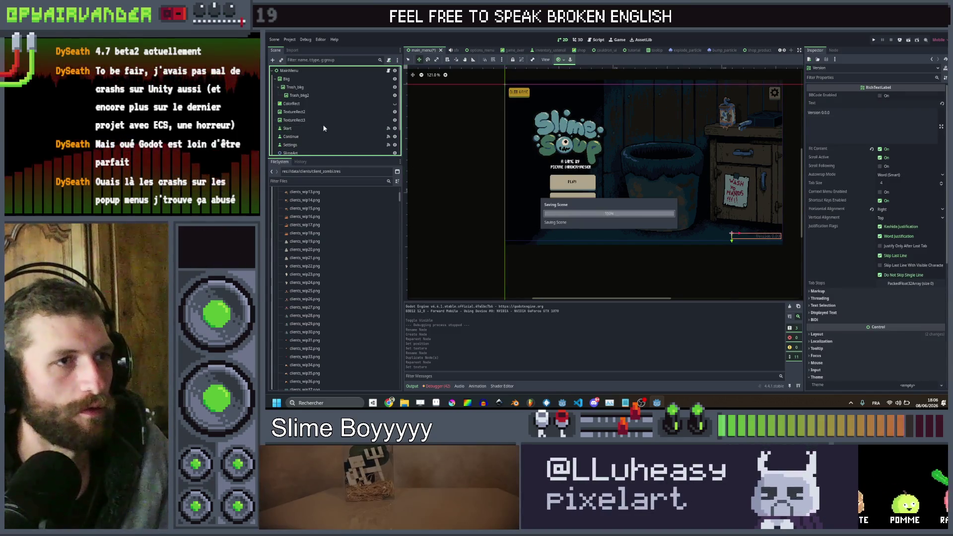
pyautogui.click(347, 94)
pyautogui.scroll(-2, 317, 132)
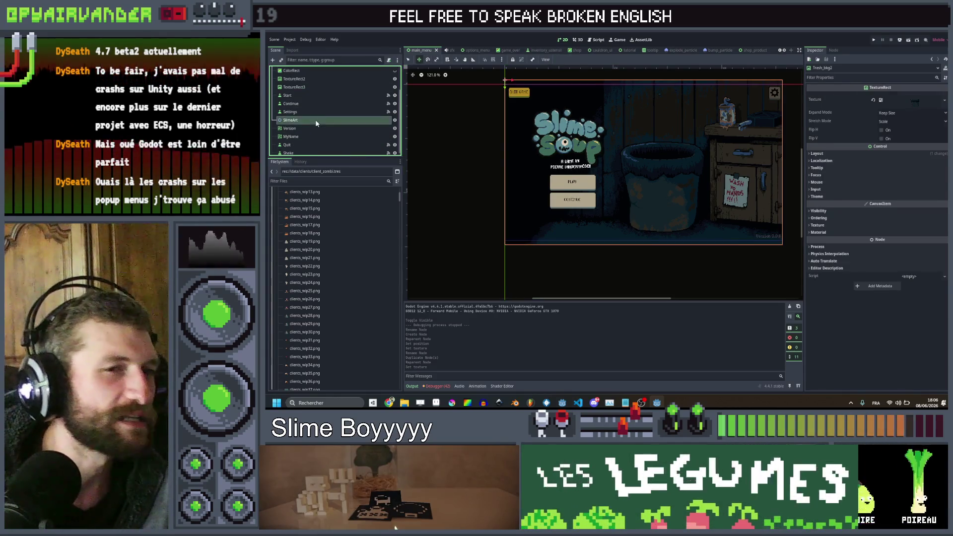
pyautogui.click(293, 121)
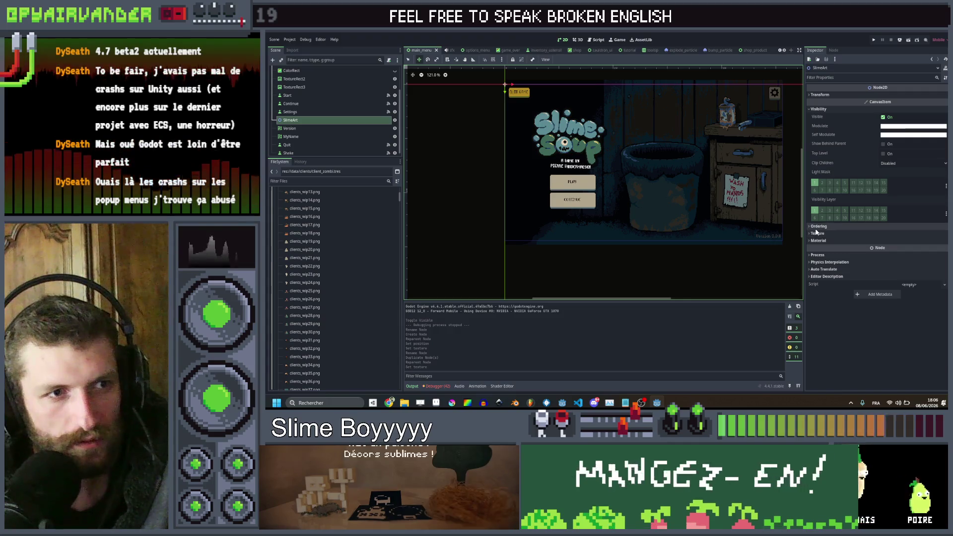
pyautogui.scroll(2, 328, 115)
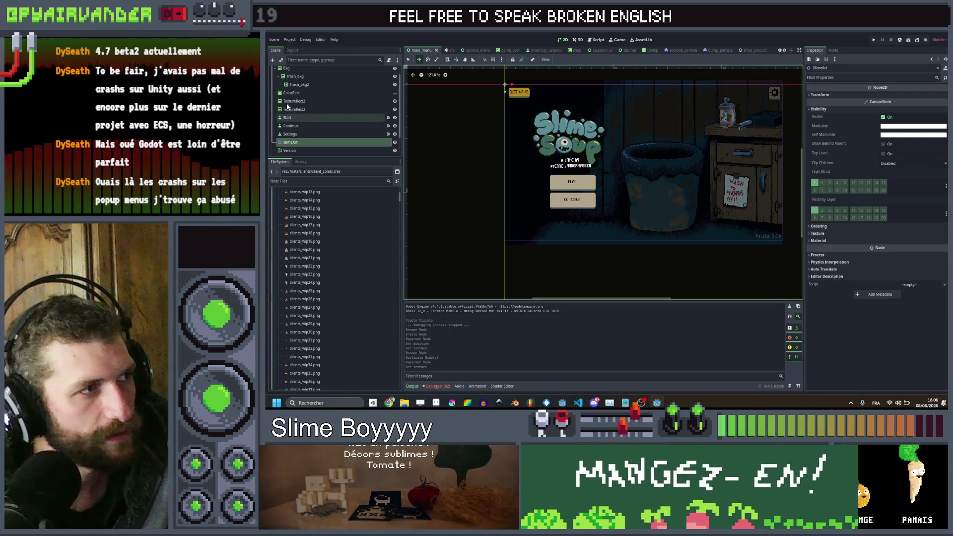
pyautogui.click(308, 84)
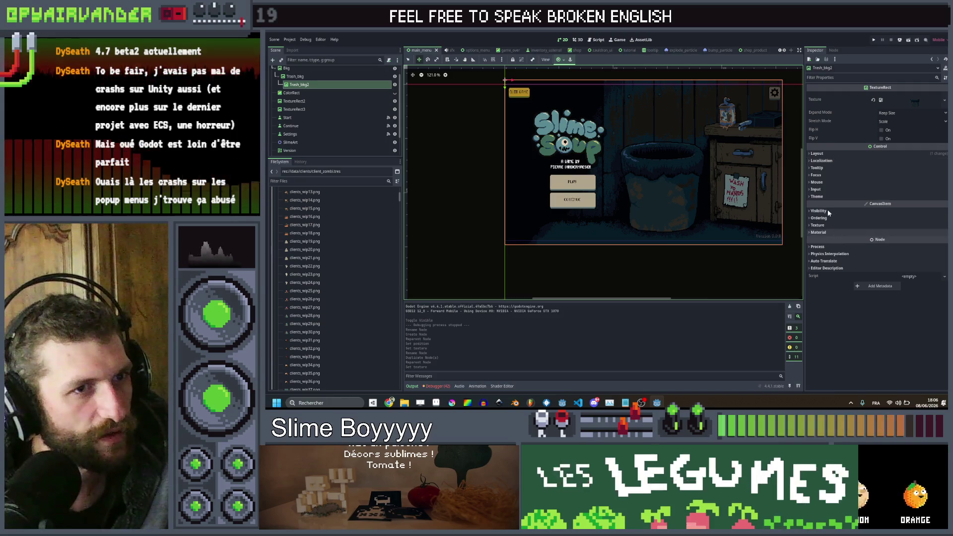
# Step: Set Trash_bkg2's Ordering Z Index to 150 and save the scene
pyautogui.click(827, 216)
pyautogui.click(892, 225)
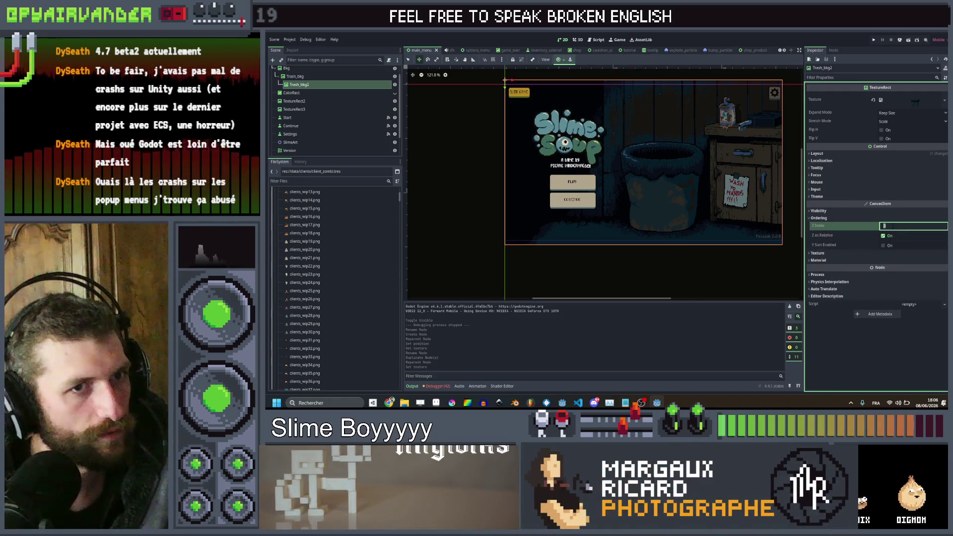
pyautogui.write('15')
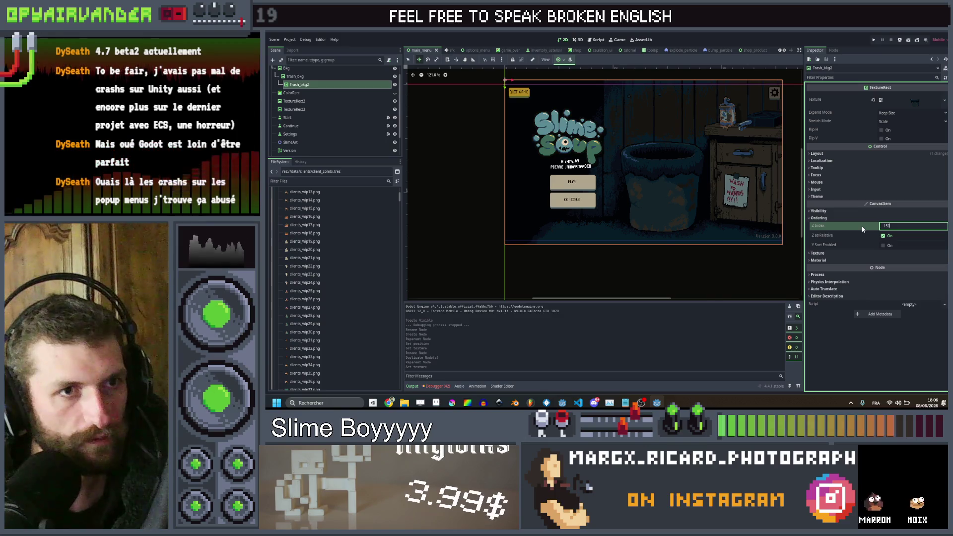
pyautogui.click(884, 226)
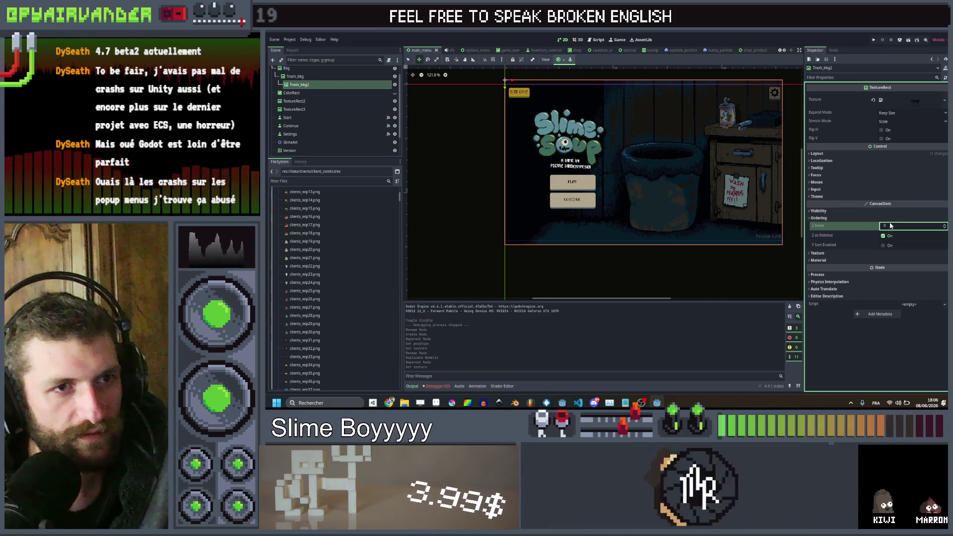
pyautogui.press('Return')
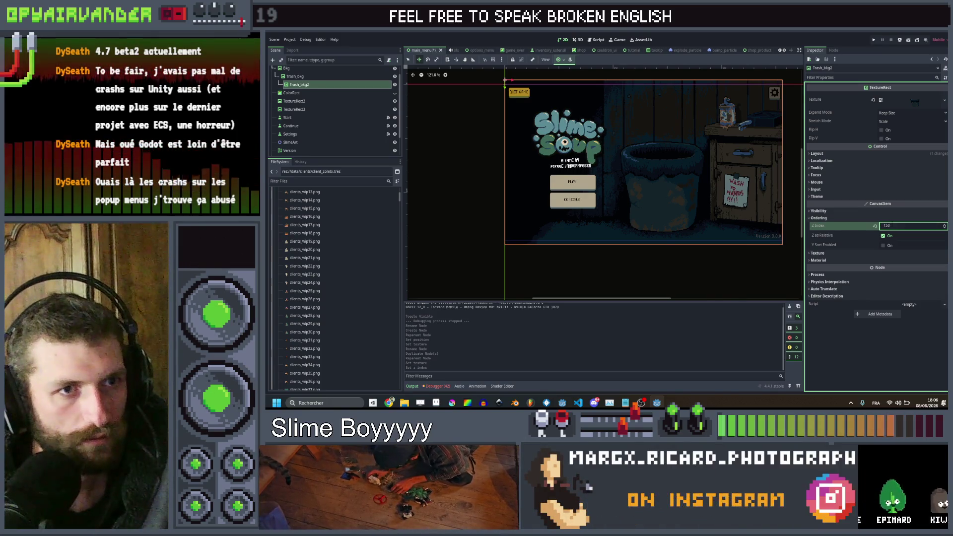
pyautogui.hotkey('ctrl', 's')
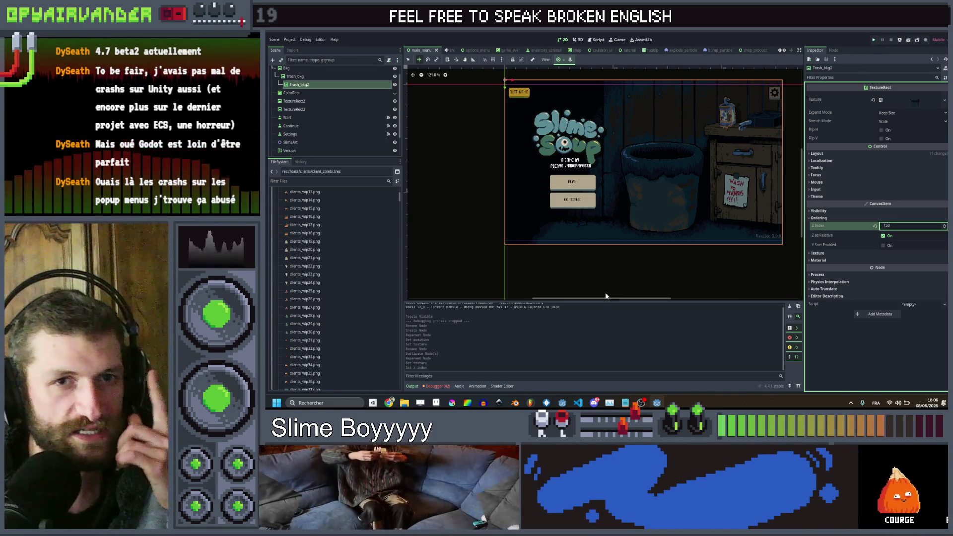
pyautogui.hotkey('ctrl', 's')
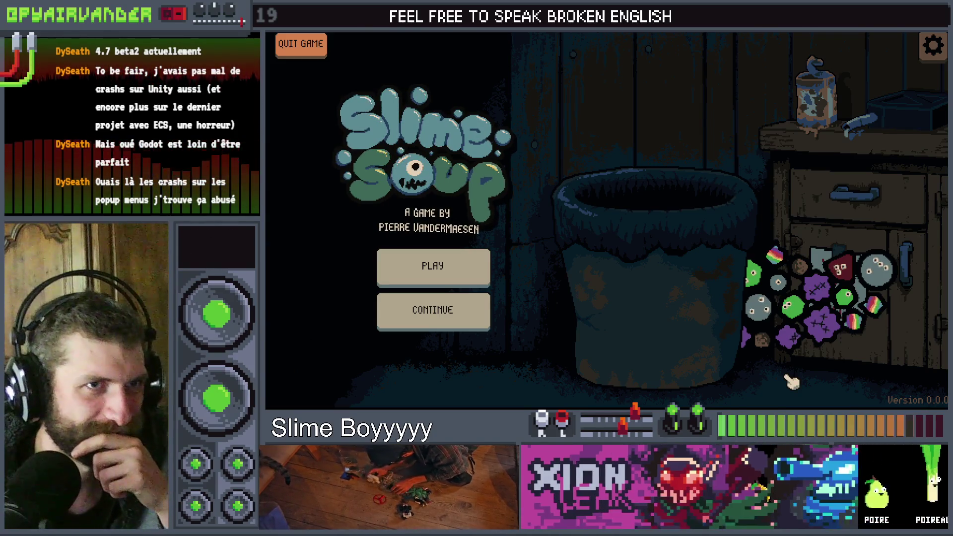
pyautogui.hotkey('alt', 'F4')
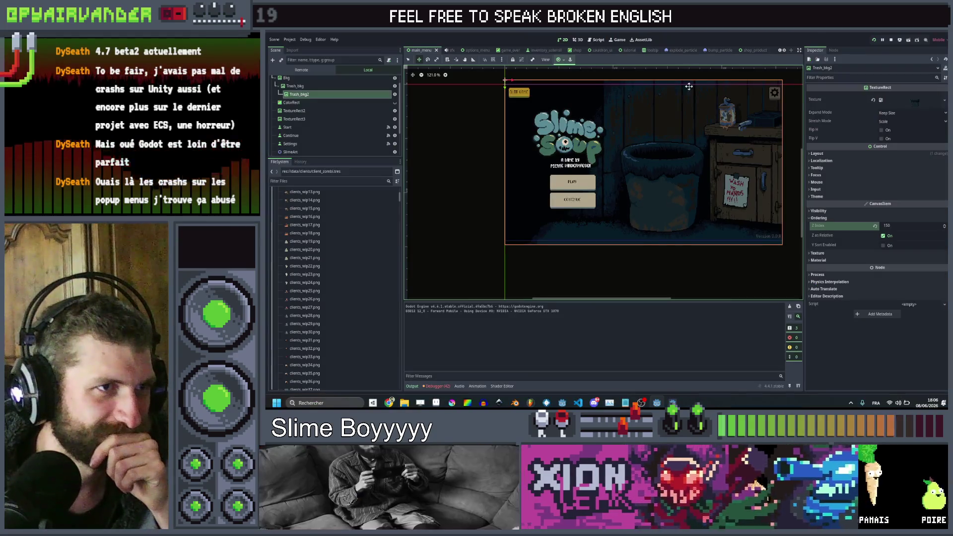
pyautogui.scroll(2, 315, 106)
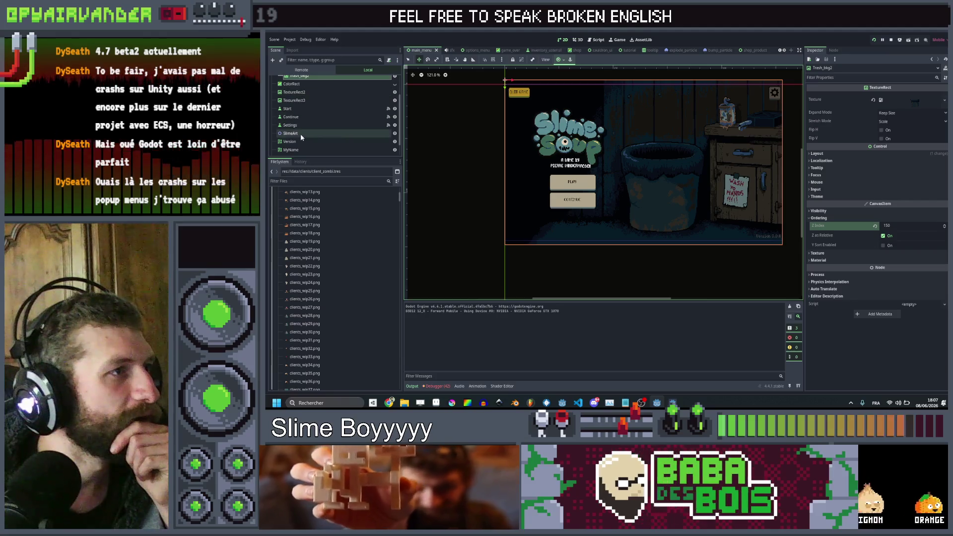
pyautogui.click(300, 133)
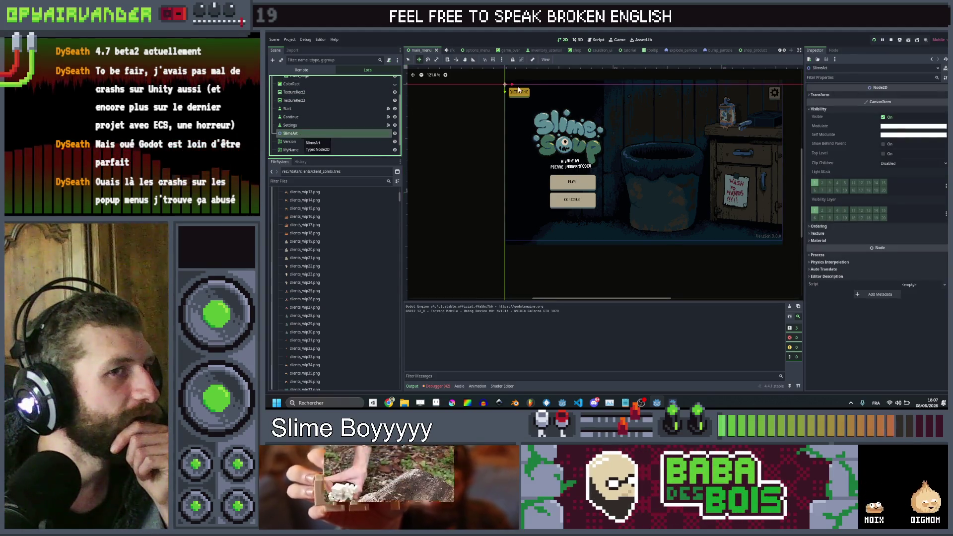
pyautogui.click(920, 127)
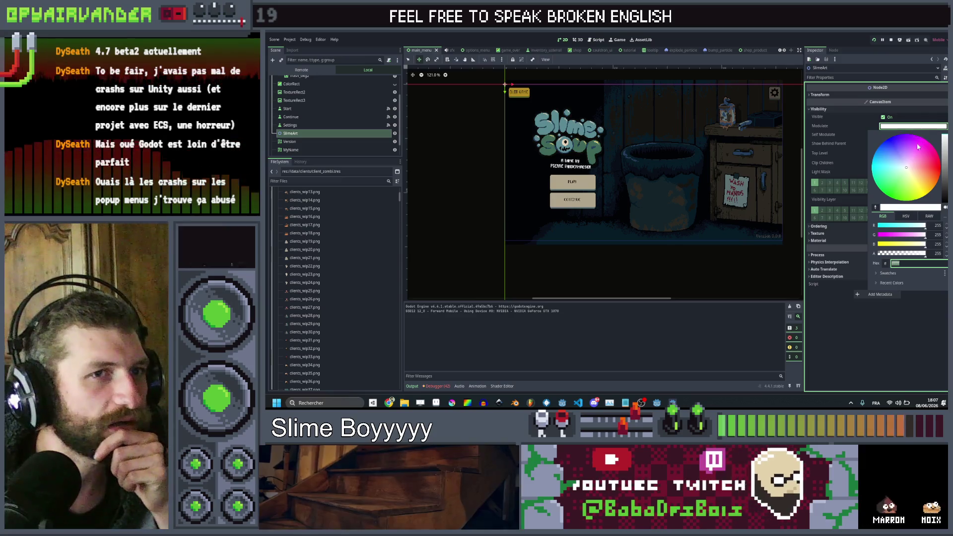
pyautogui.click(893, 152)
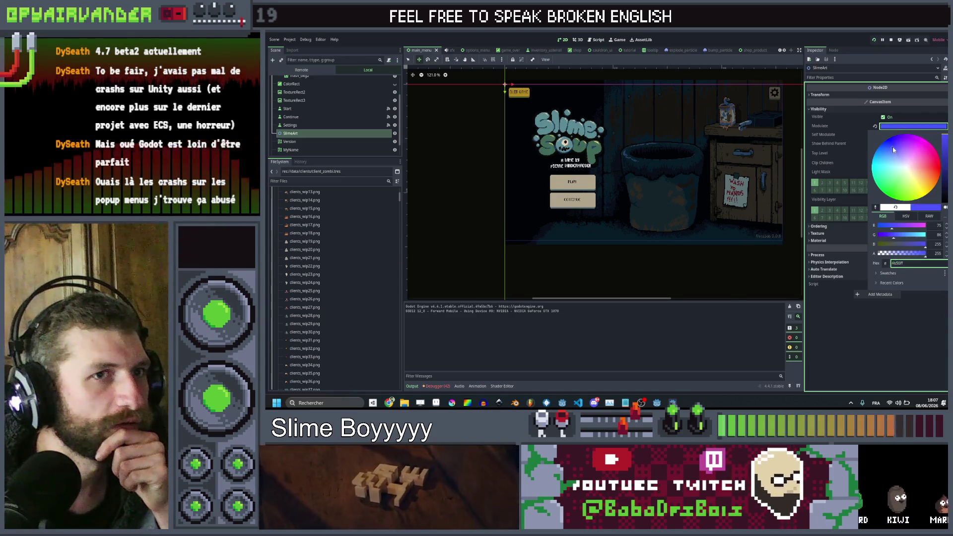
pyautogui.moveTo(945, 136); pyautogui.dragTo(946, 186)
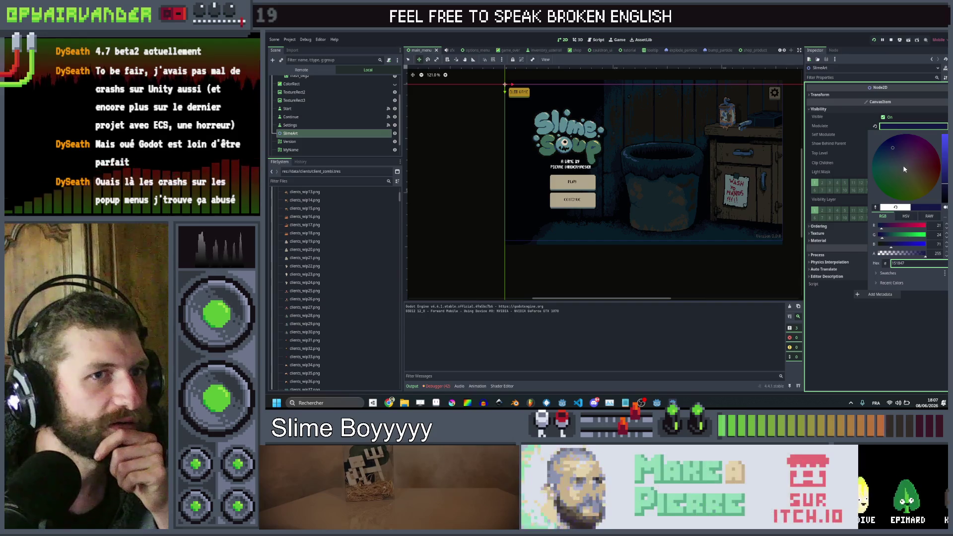
pyautogui.click(933, 318)
pyautogui.hotkey('ctrl', 's')
pyautogui.click(873, 41)
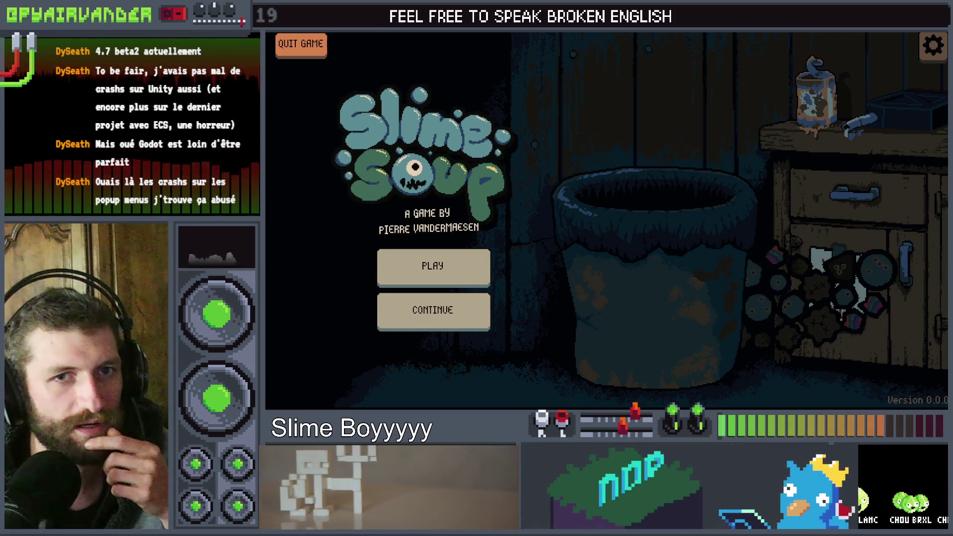
pyautogui.hotkey('alt', 'F4')
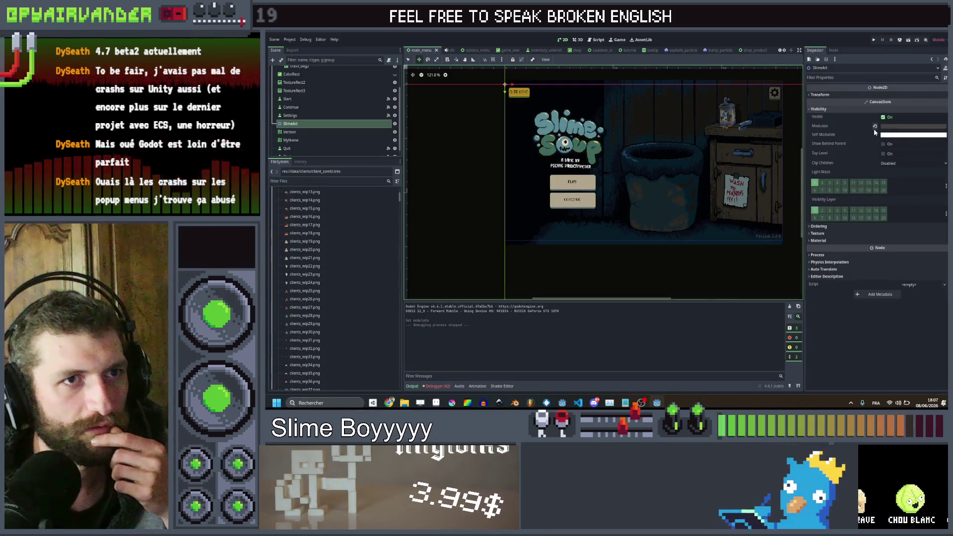
pyautogui.click(874, 126)
pyautogui.hotkey('ctrl', 's')
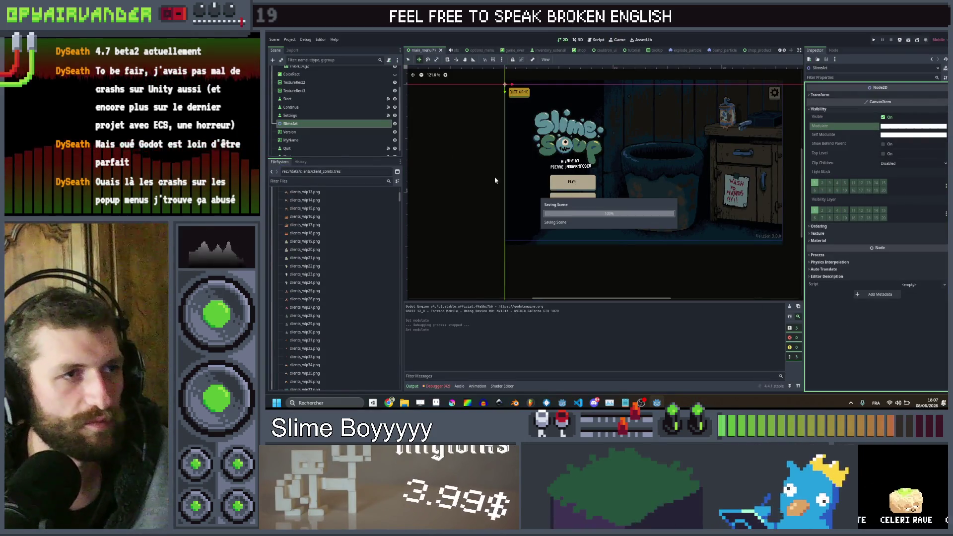
pyautogui.scroll(2, 359, 106)
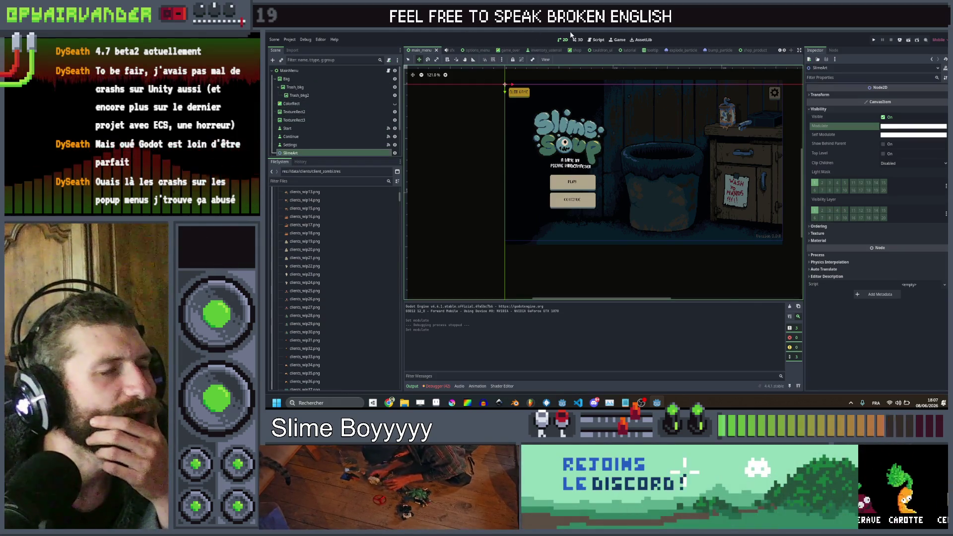
pyautogui.click(780, 51)
pyautogui.click(780, 51)
pyautogui.click(780, 51)
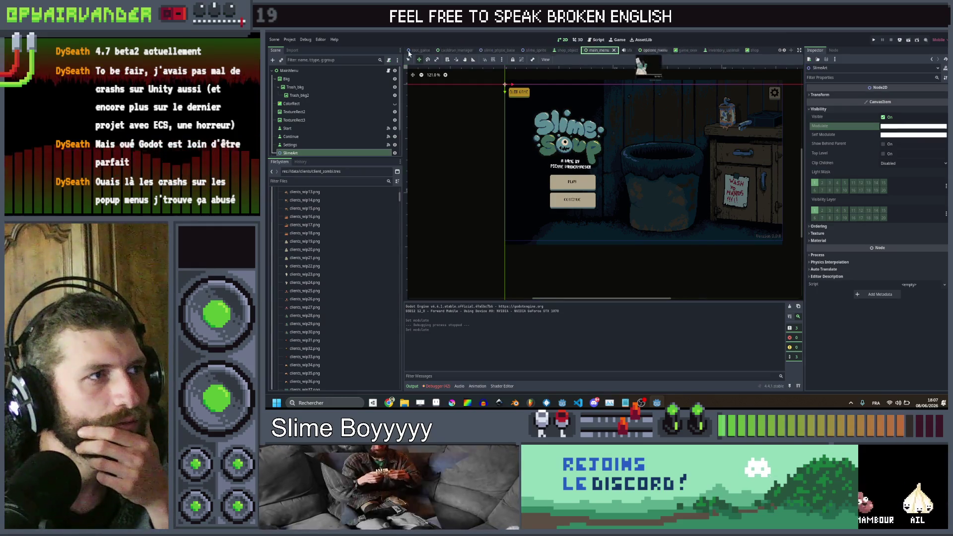
# Step: In root_game, select the trash can's CollisionPolygon2D and revert its Polygon points
pyautogui.click(417, 51)
pyautogui.scroll(-3, 478, 132)
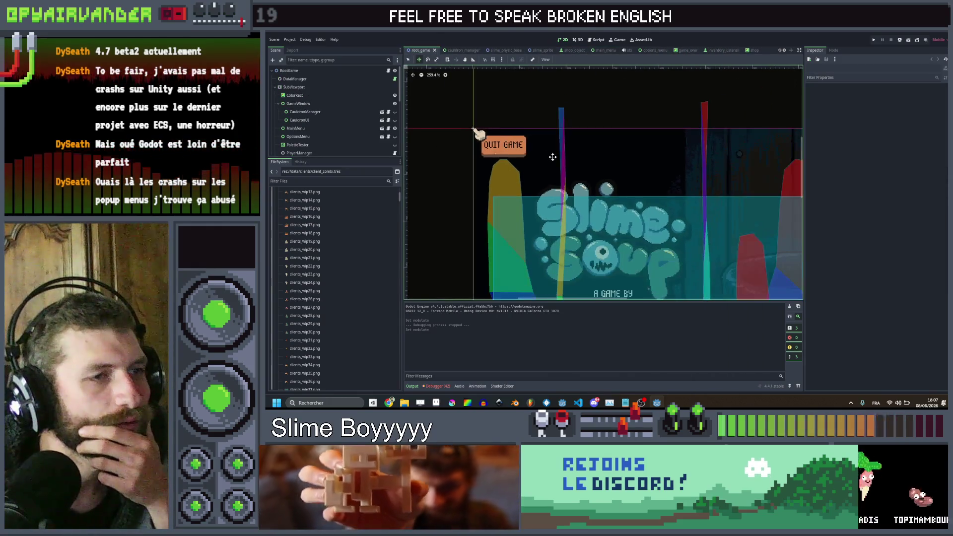
pyautogui.moveTo(525, 154); pyautogui.dragTo(416, 88)
pyautogui.scroll(-5, 338, 119)
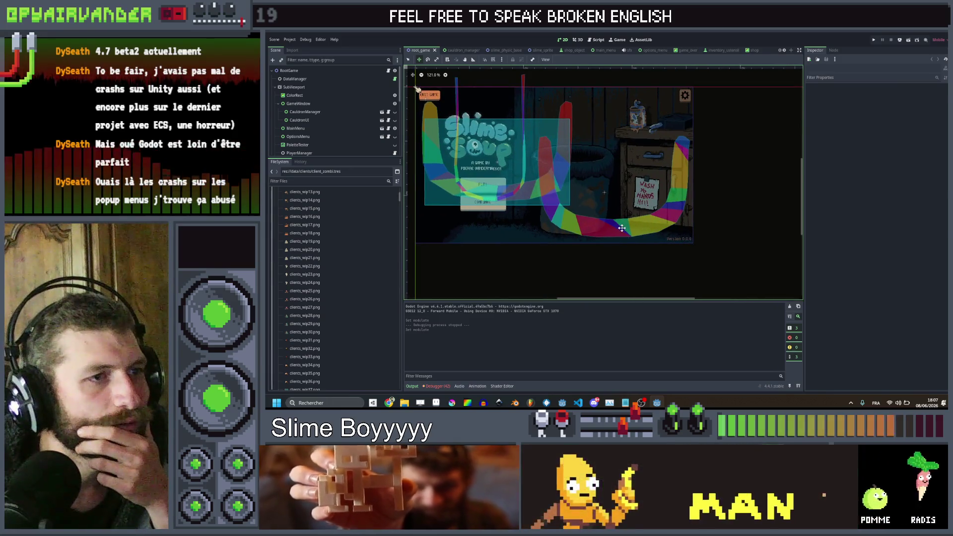
pyautogui.click(303, 151)
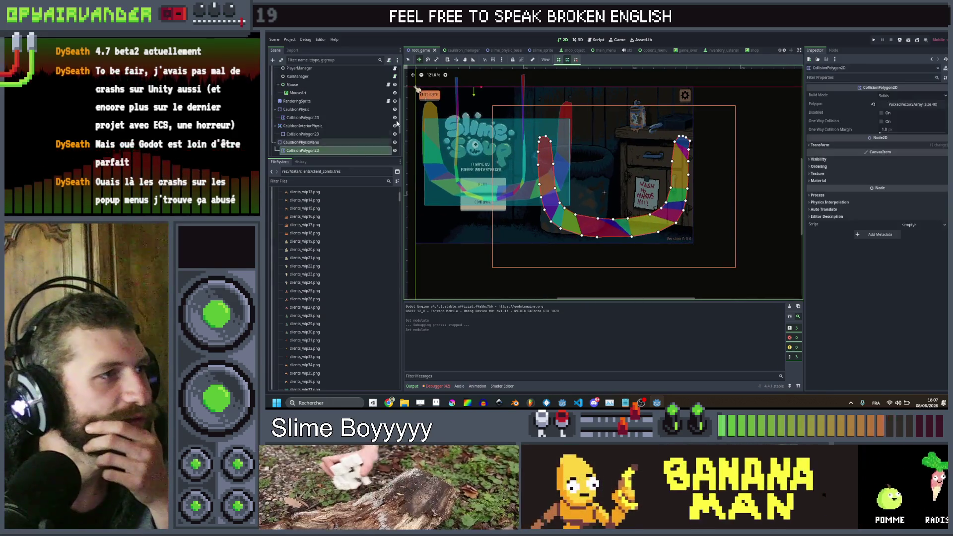
pyautogui.click(874, 105)
# Step: Start a new outline at the can's right rim, down its right side and along the floor
pyautogui.scroll(4, 547, 143)
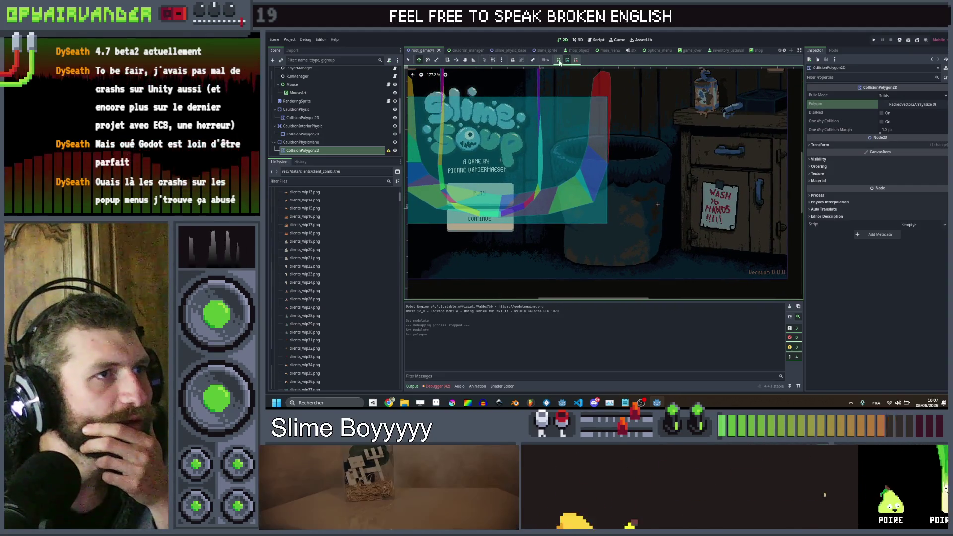
pyautogui.scroll(5, 559, 155)
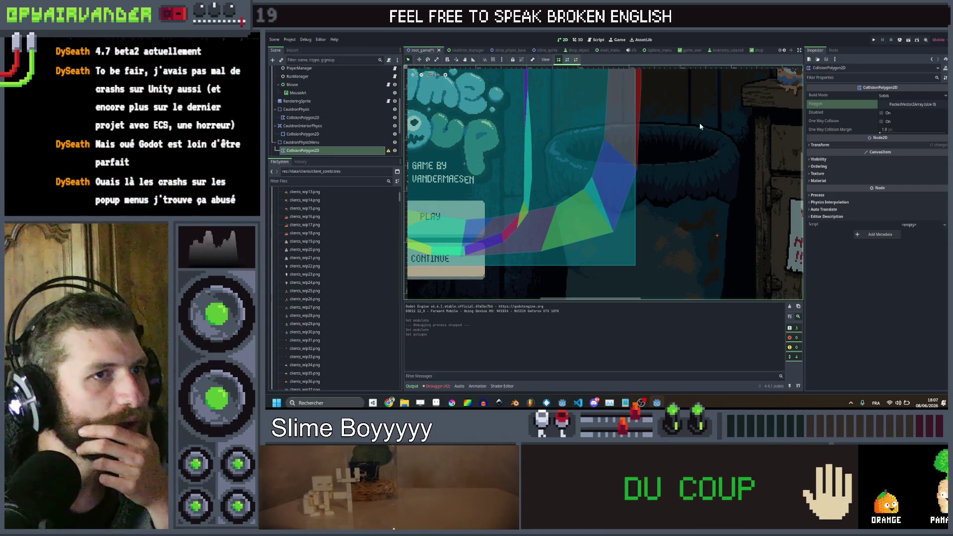
pyautogui.hscroll(3, 699, 123)
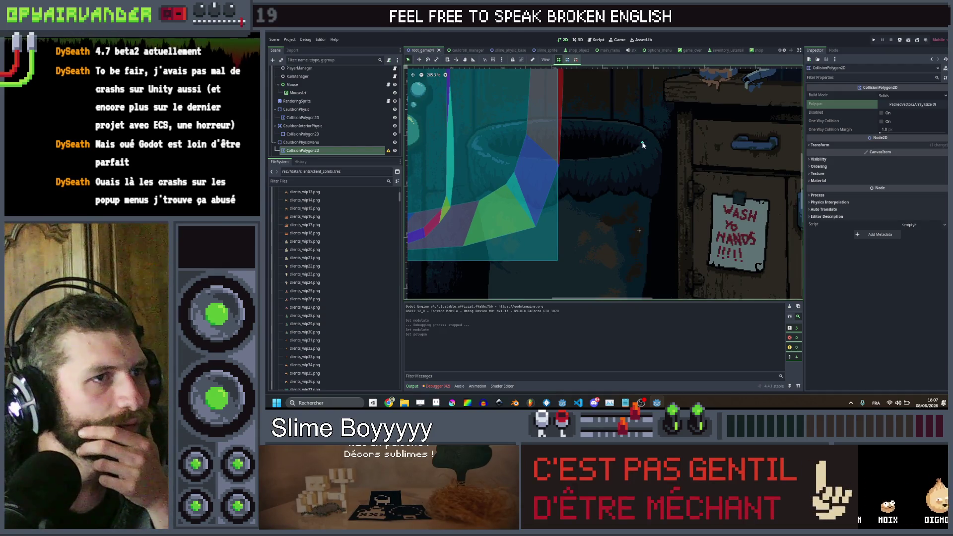
pyautogui.click(642, 142)
pyautogui.click(661, 143)
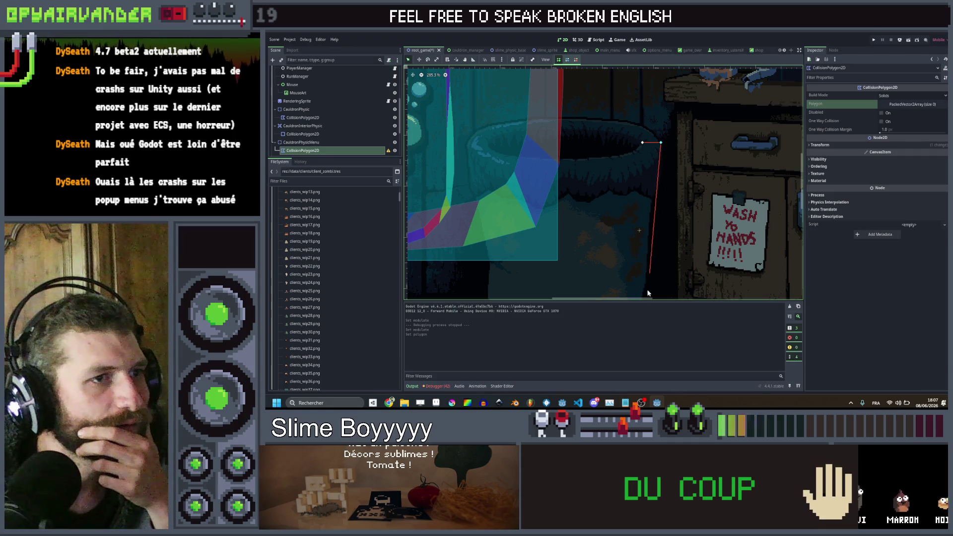
pyautogui.scroll(-3, 638, 248)
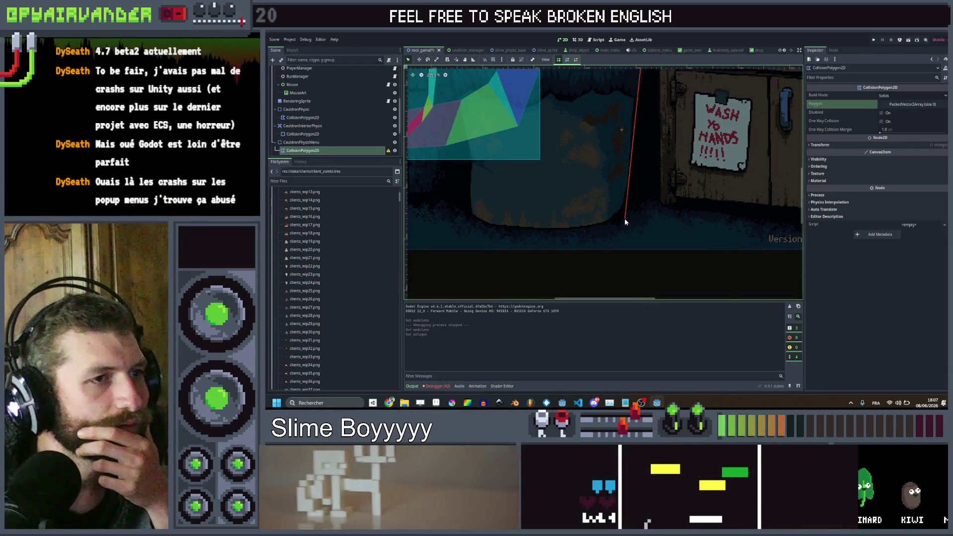
pyautogui.click(624, 213)
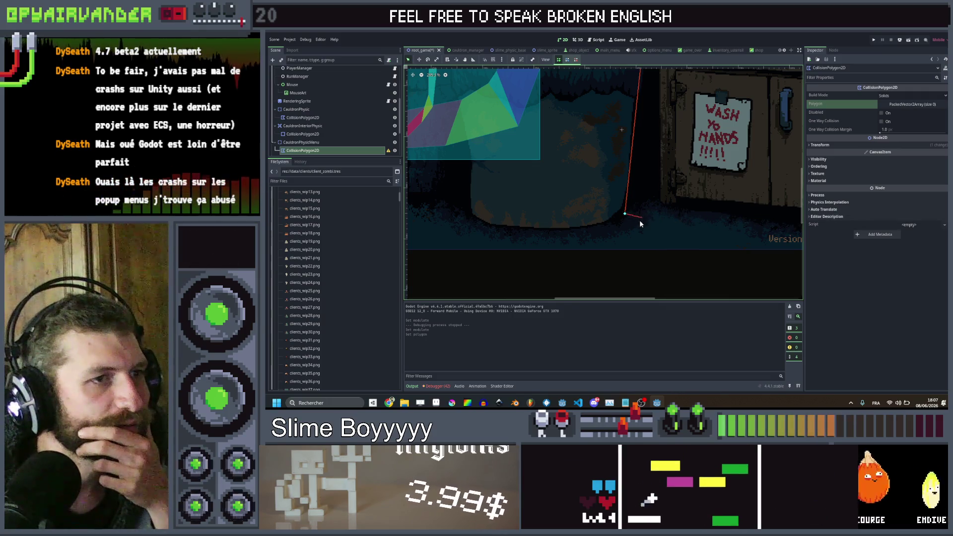
pyautogui.click(625, 222)
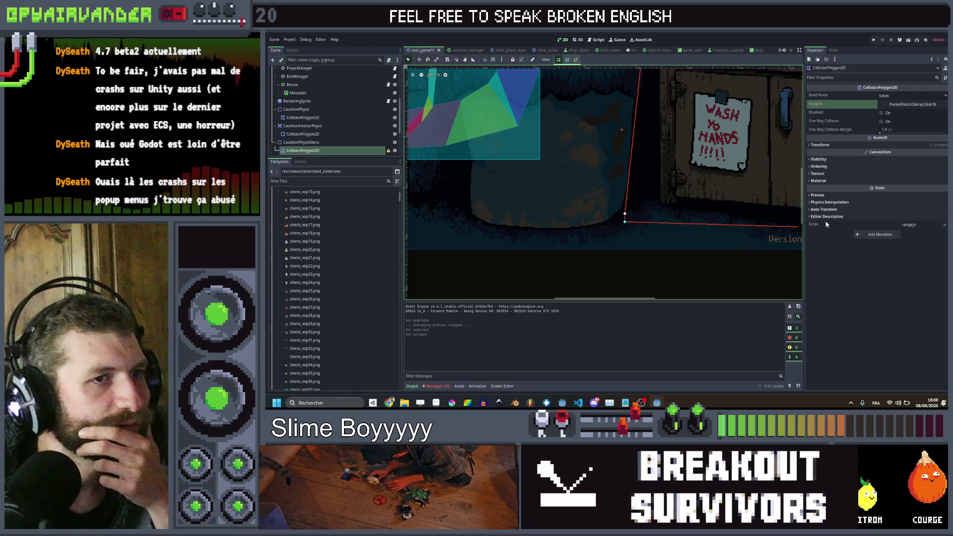
pyautogui.hscroll(4, 692, 228)
pyautogui.click(725, 217)
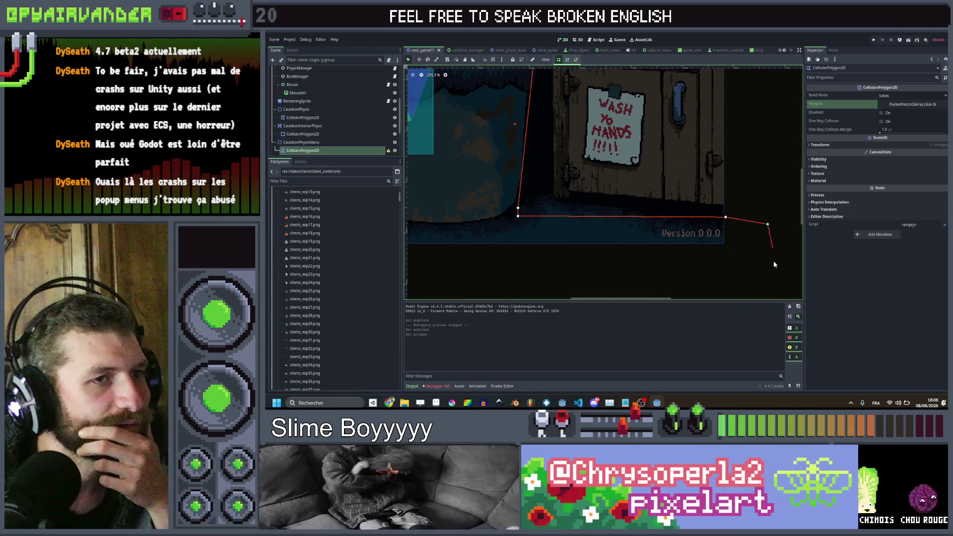
# Step: Trace the floor's left end and the can's left wall, close the polygon, and save root_game
pyautogui.hscroll(-4, 600, 265)
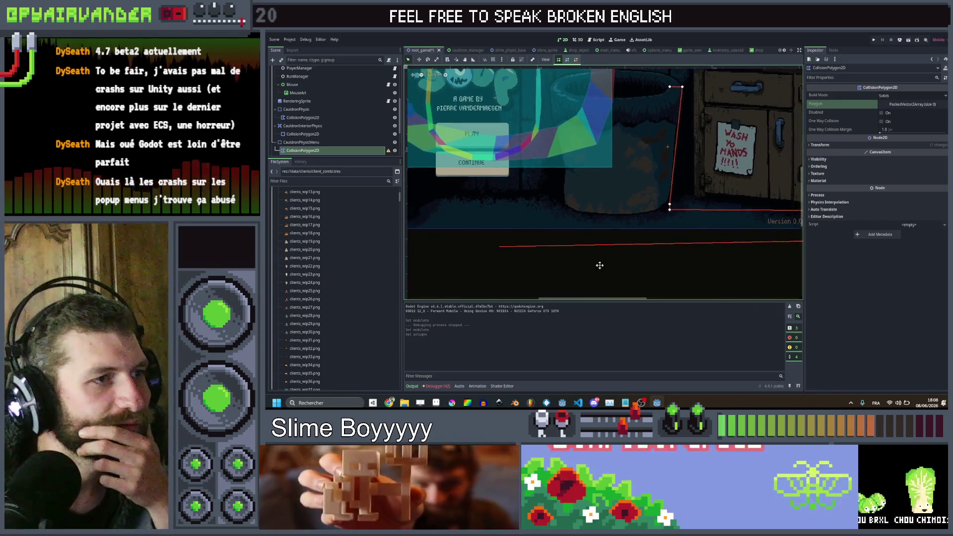
pyautogui.hscroll(-4, 600, 266)
pyautogui.click(491, 265)
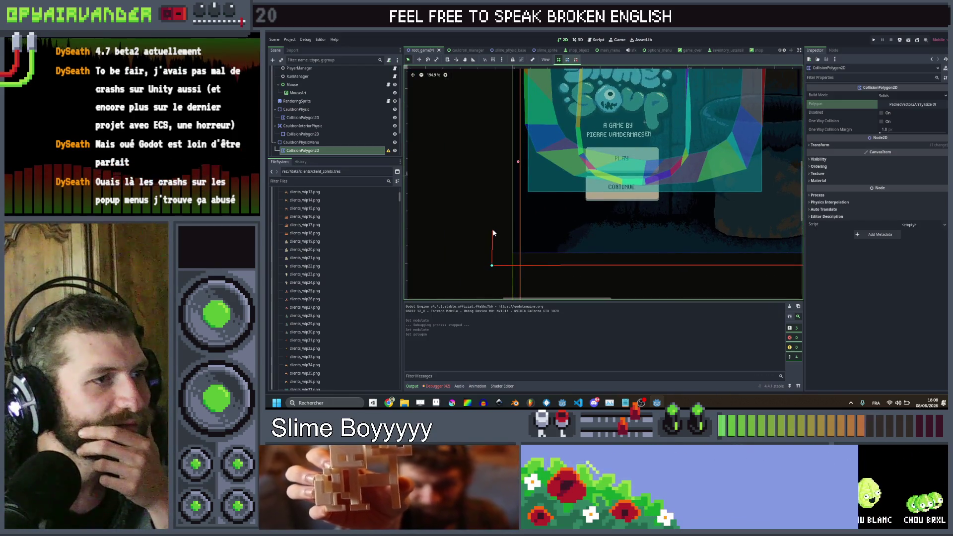
pyautogui.click(497, 233)
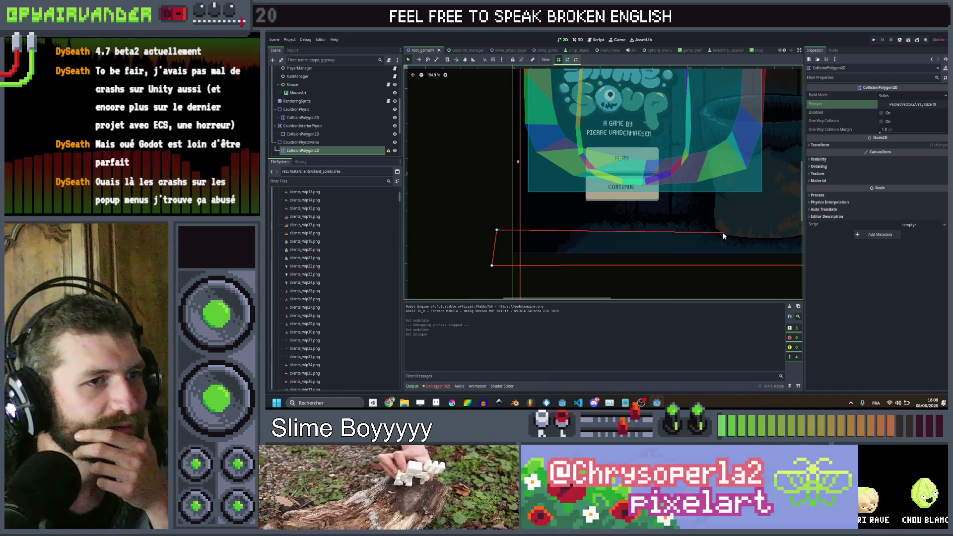
pyautogui.hscroll(4, 723, 232)
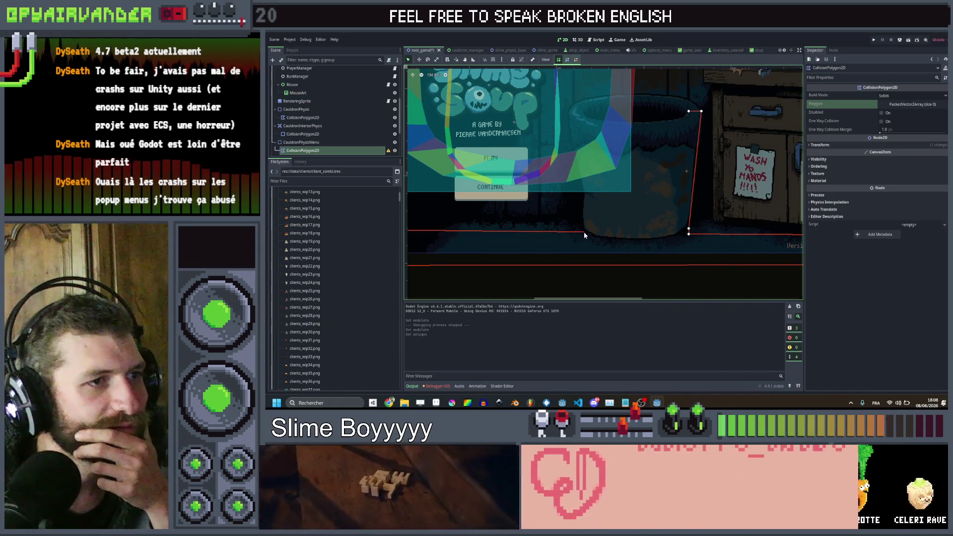
pyautogui.click(584, 230)
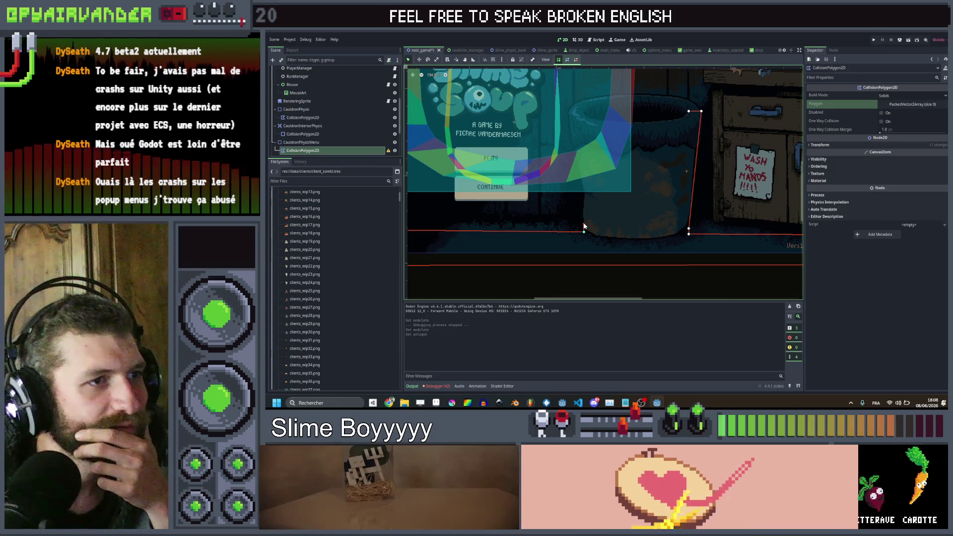
pyautogui.click(583, 191)
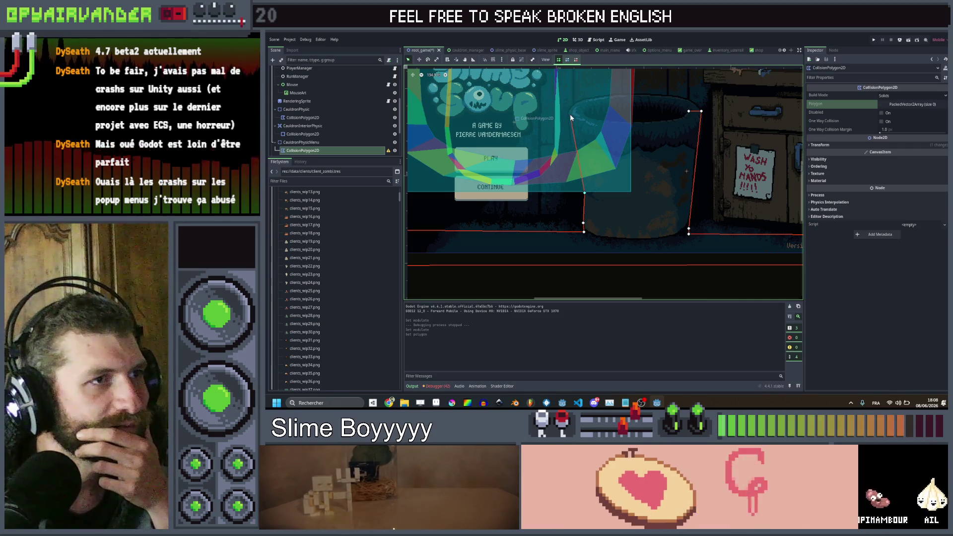
pyautogui.click(570, 114)
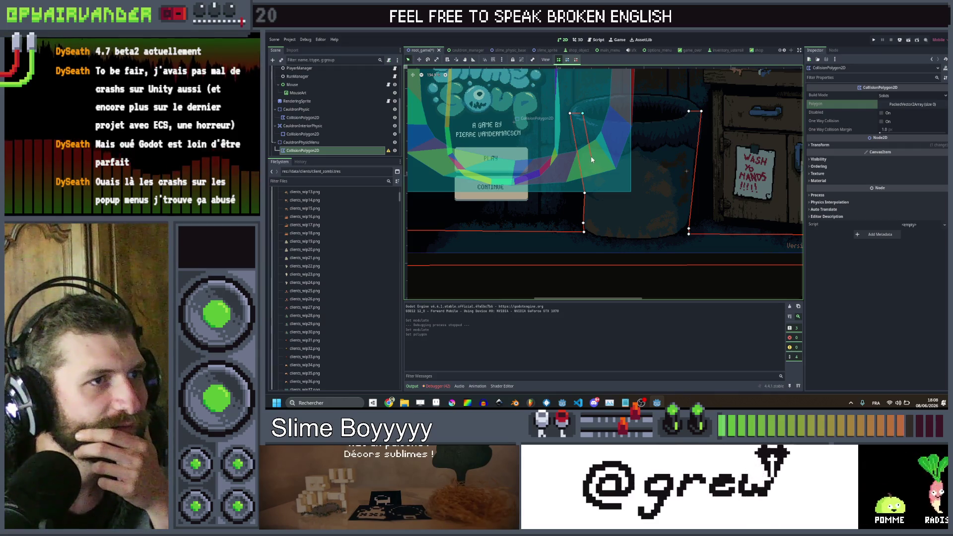
pyautogui.click(681, 163)
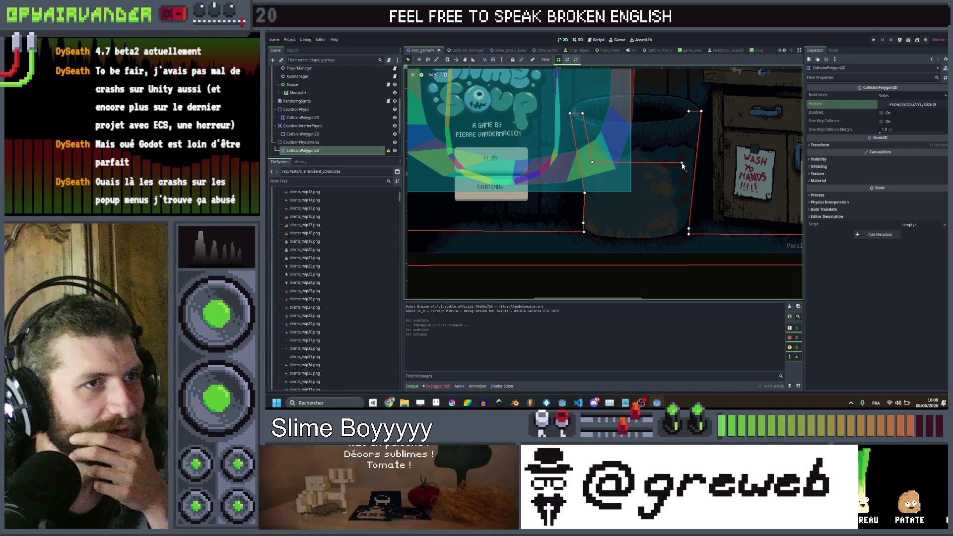
pyautogui.click(689, 113)
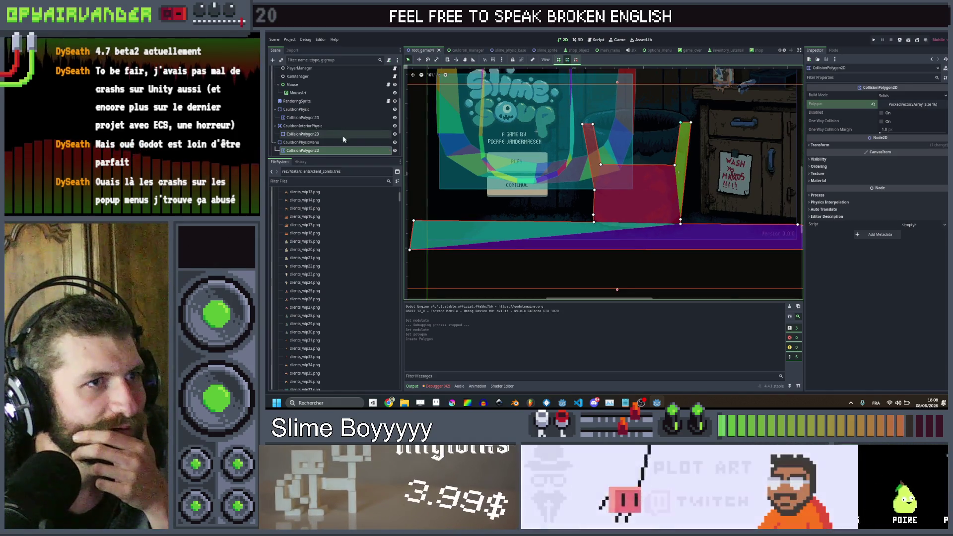
pyautogui.scroll(-2, 713, 241)
pyautogui.hotkey('ctrl', 's')
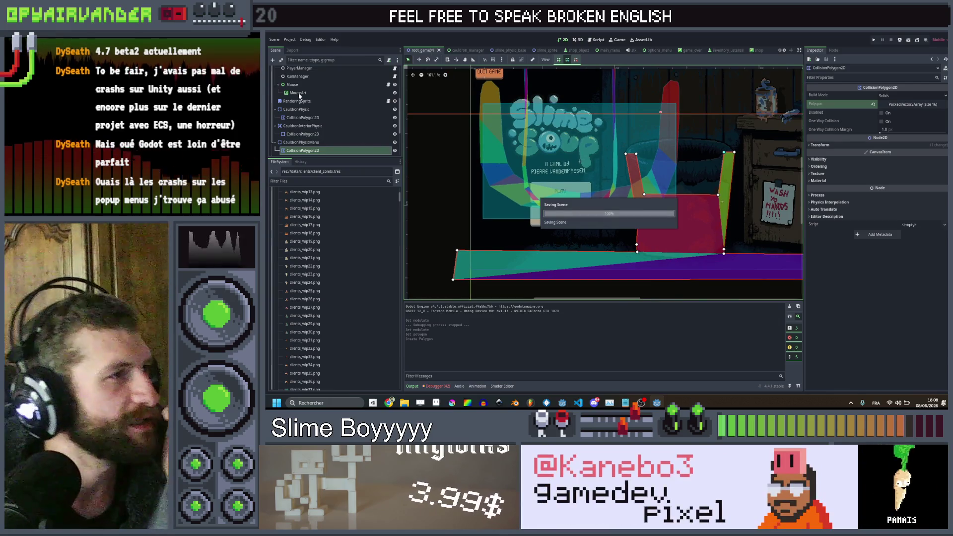
pyautogui.scroll(3, 301, 99)
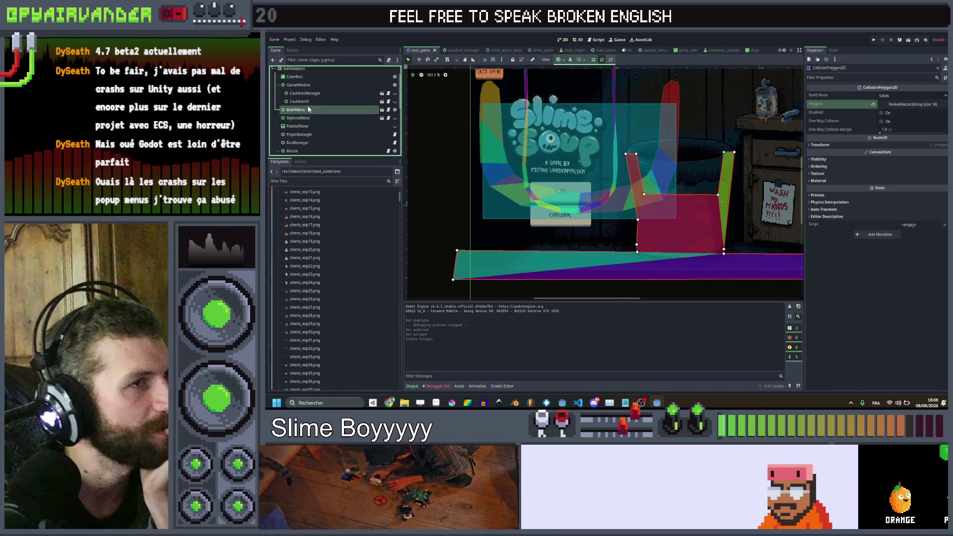
# Step: Select the MainMenu node and switch to the ruler tool to measure the scene
pyautogui.click(308, 109)
pyautogui.moveTo(681, 157); pyautogui.dragTo(636, 170)
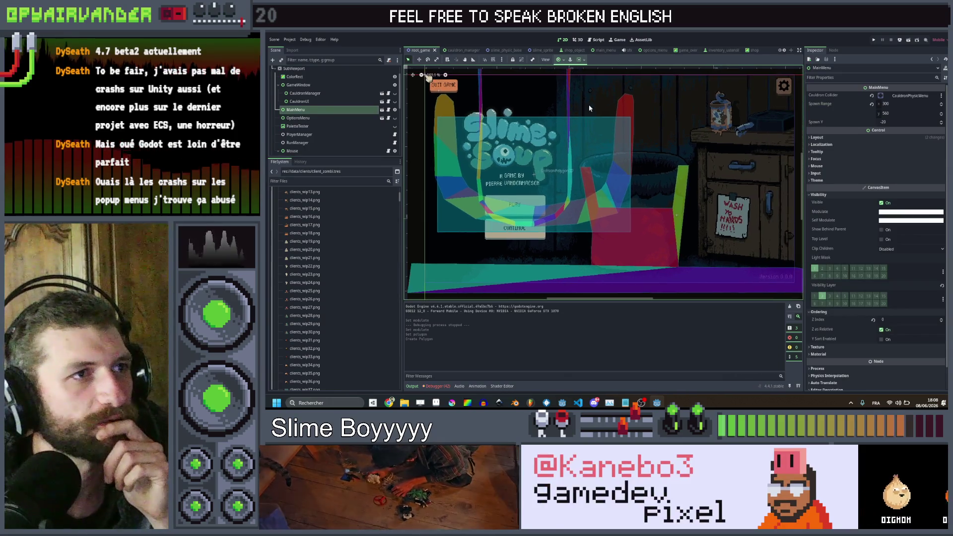
pyautogui.click(473, 59)
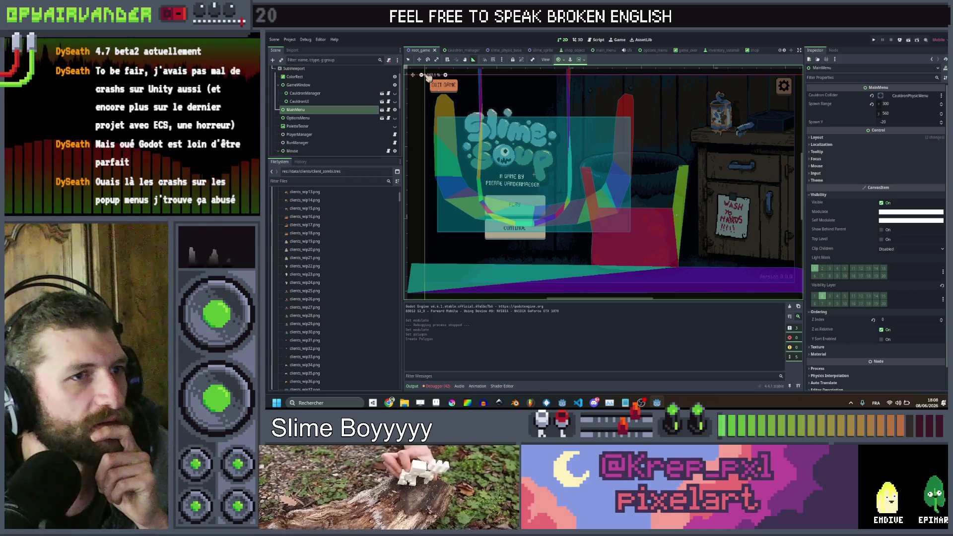
# Step: Enter the new Spawn Range y value in the Inspector and save root_game
pyautogui.click(909, 113)
pyautogui.write('3')
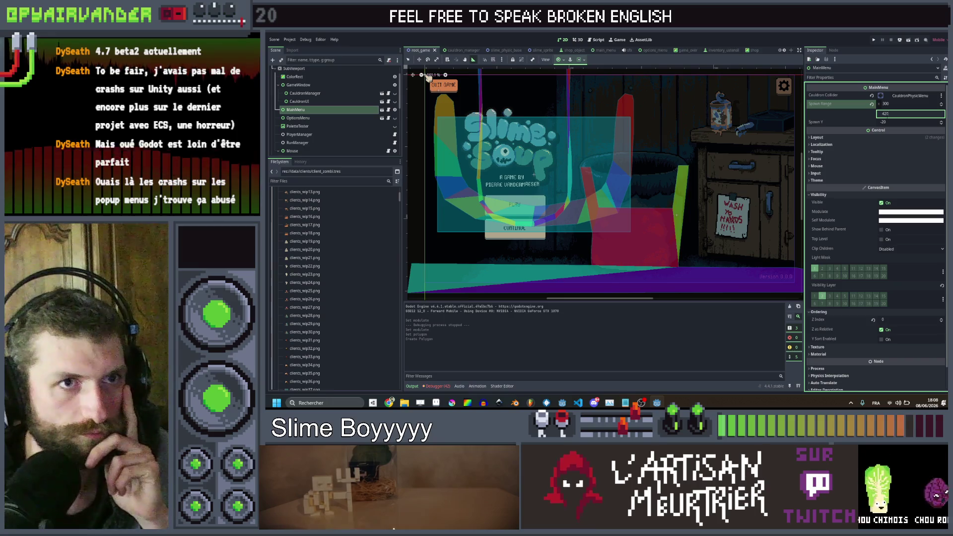
pyautogui.press('Return')
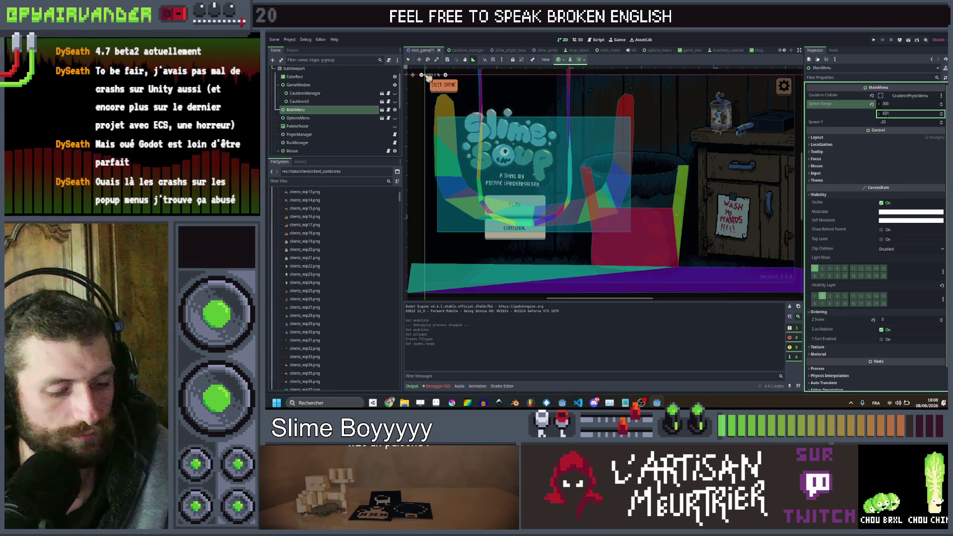
pyautogui.hotkey('ctrl', 's')
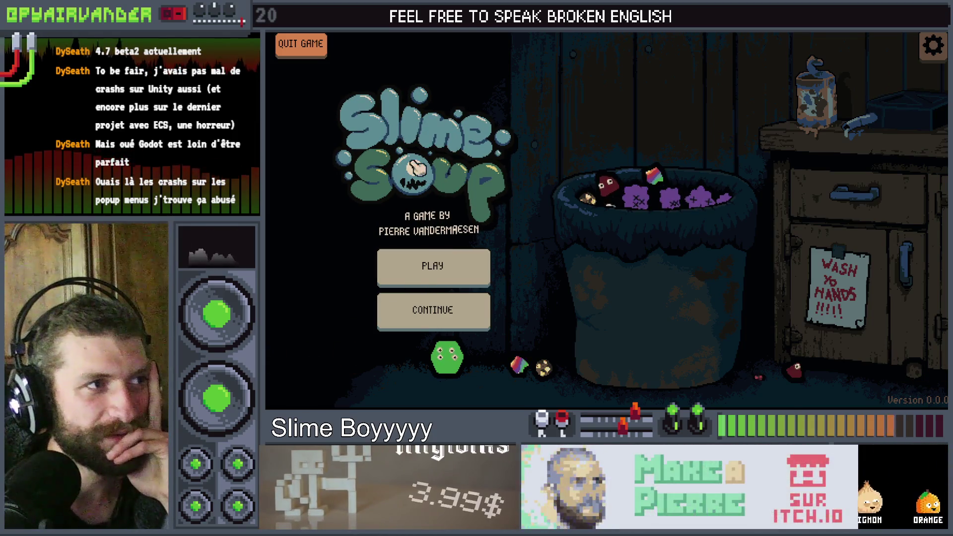
pyautogui.hotkey('alt', 'F4')
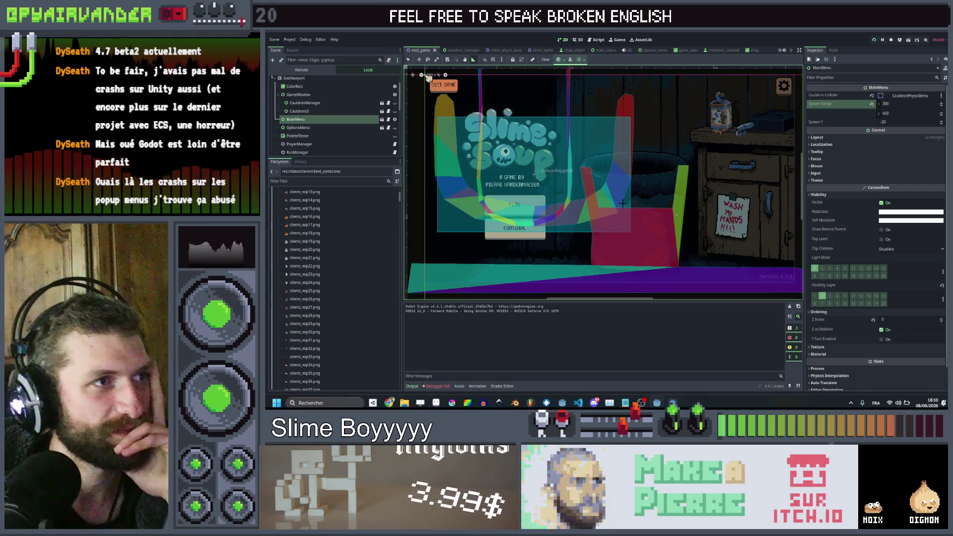
# Step: Open the main_menu scene and select the Bkg background node
pyautogui.scroll(-3, 589, 162)
pyautogui.scroll(2, 310, 128)
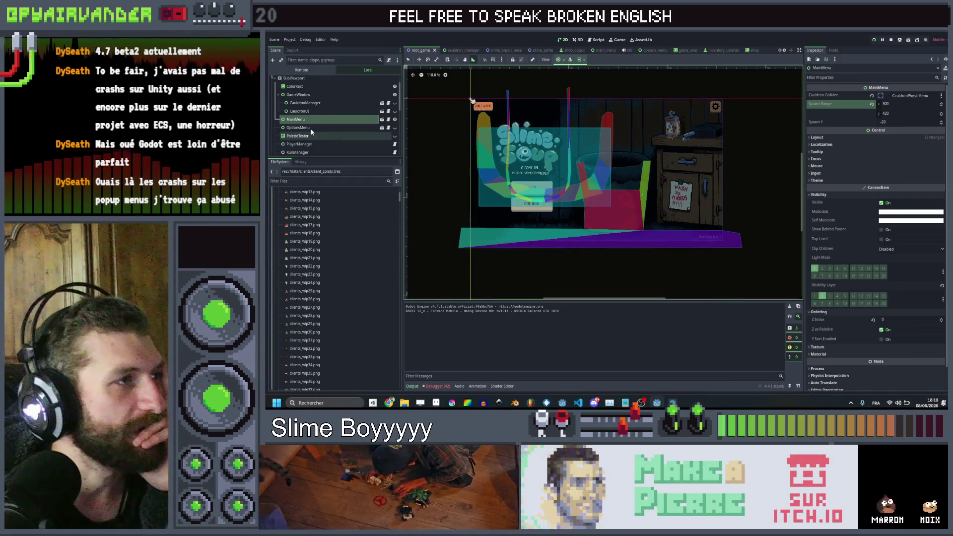
pyautogui.scroll(-3, 310, 128)
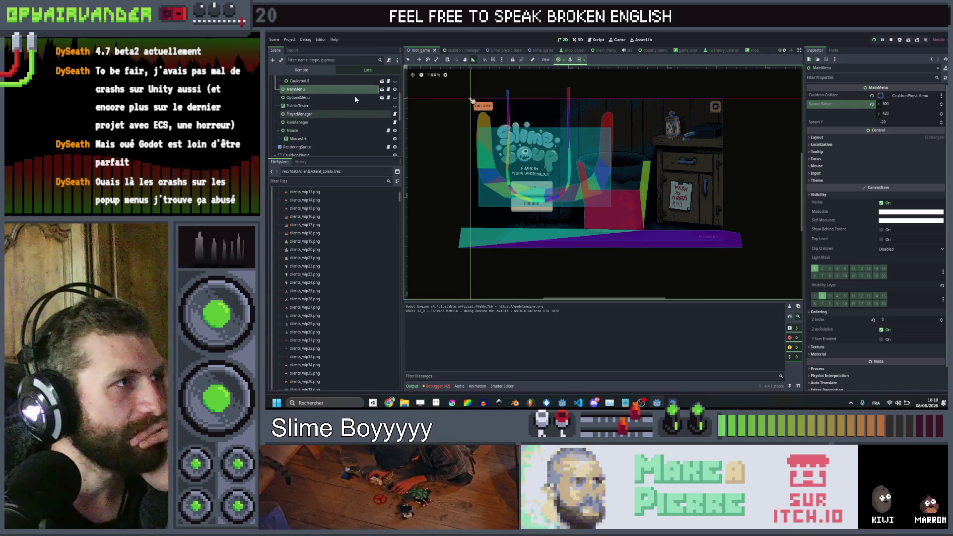
pyautogui.click(382, 89)
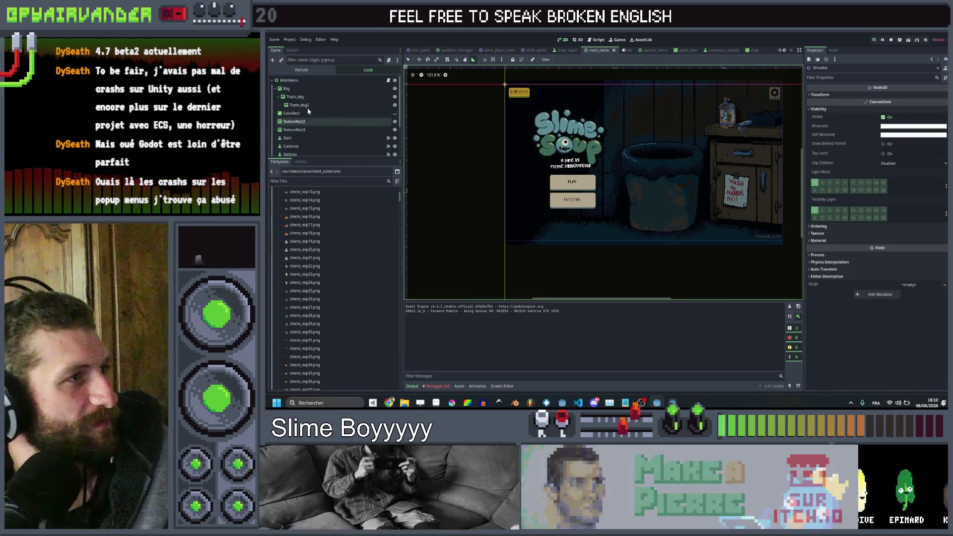
pyautogui.click(307, 91)
pyautogui.scroll(-1, 307, 119)
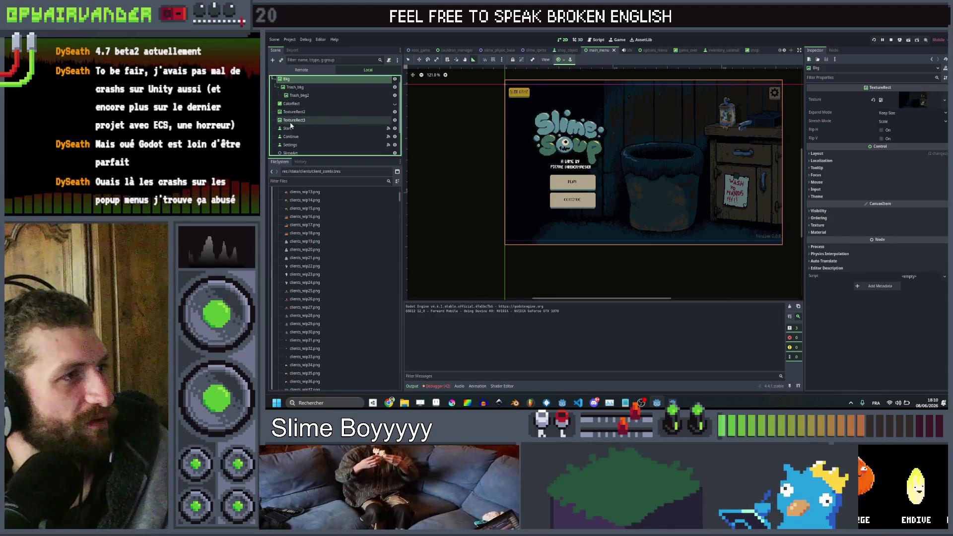
# Step: Select Start, Continue, TextureRect2 and TextureRect3, try nudging them left, then undo it
pyautogui.click(288, 129)
pyautogui.keyDown('ctrl'); pyautogui.click(299, 139); pyautogui.keyUp('ctrl')
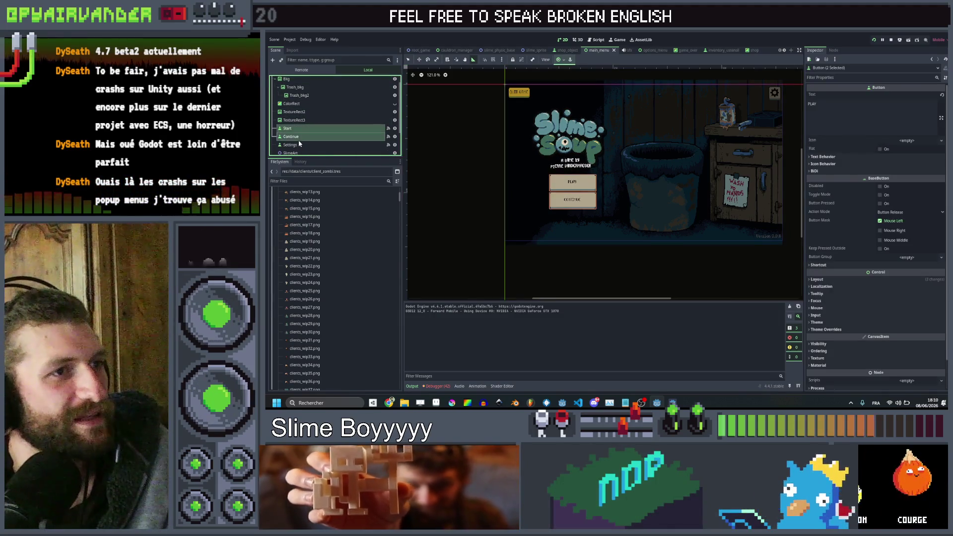
pyautogui.keyDown('shift'); pyautogui.click(300, 113); pyautogui.keyUp('shift')
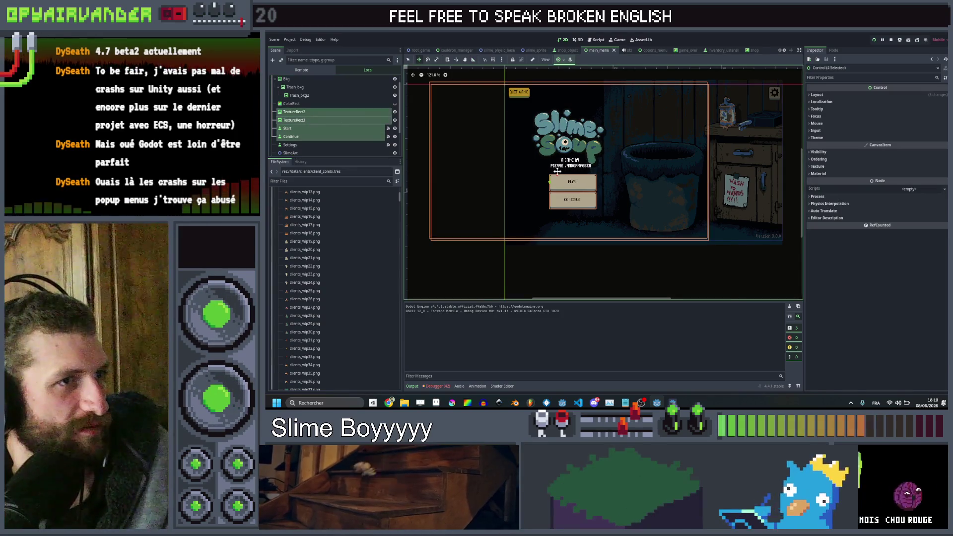
pyautogui.moveTo(558, 171); pyautogui.dragTo(546, 172)
pyautogui.moveTo(545, 172); pyautogui.dragTo(544, 171)
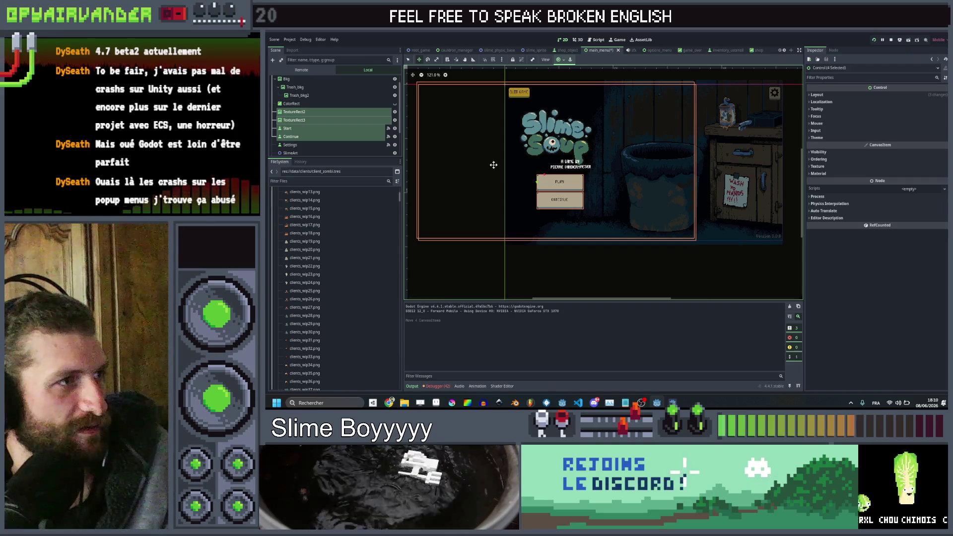
pyautogui.hotkey('ctrl', 'z')
pyautogui.scroll(-2, 328, 144)
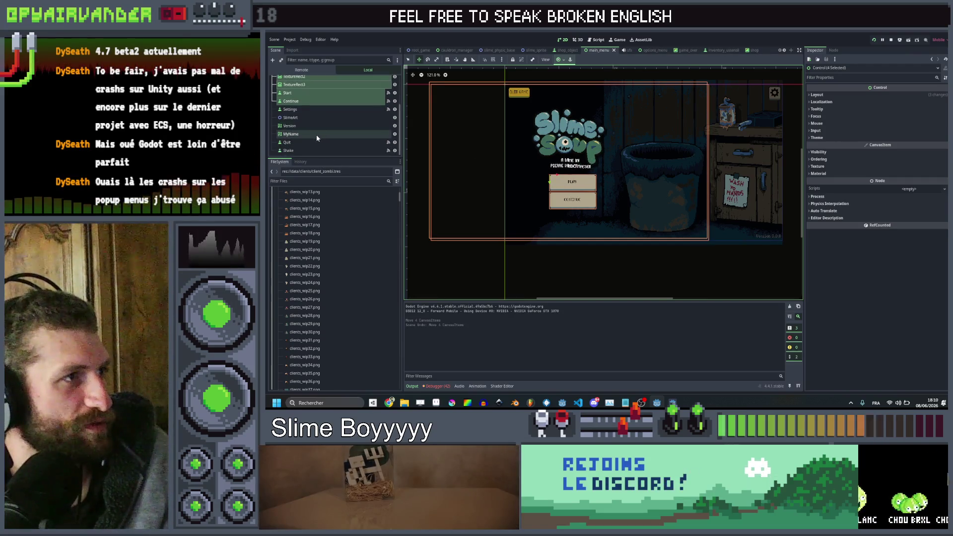
# Step: Add MyName, move logo, credit and buttons about 30 px left, save, and test-run the game
pyautogui.keyDown('ctrl'); pyautogui.click(317, 134); pyautogui.keyUp('ctrl')
pyautogui.moveTo(552, 176); pyautogui.dragTo(543, 177)
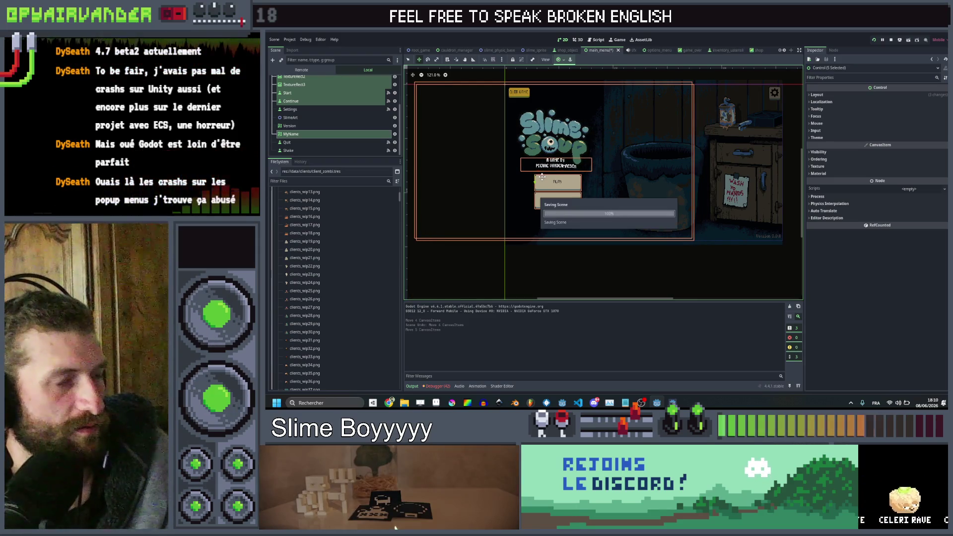
pyautogui.hotkey('ctrl', 's')
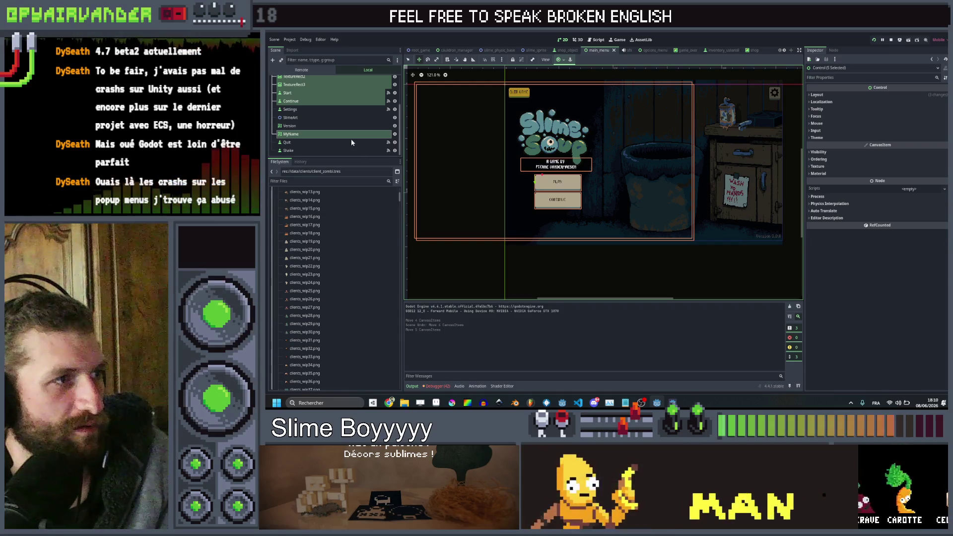
pyautogui.click(350, 117)
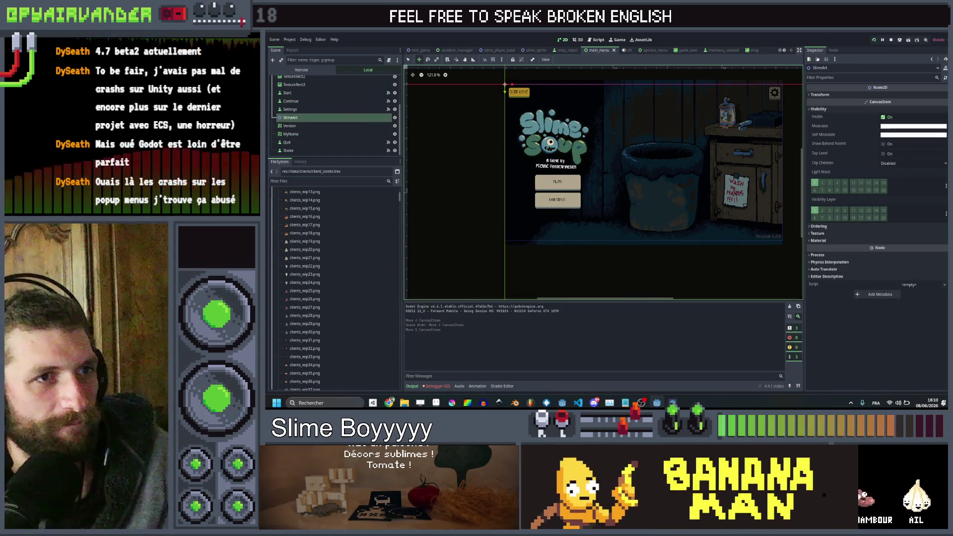
pyautogui.click(678, 402)
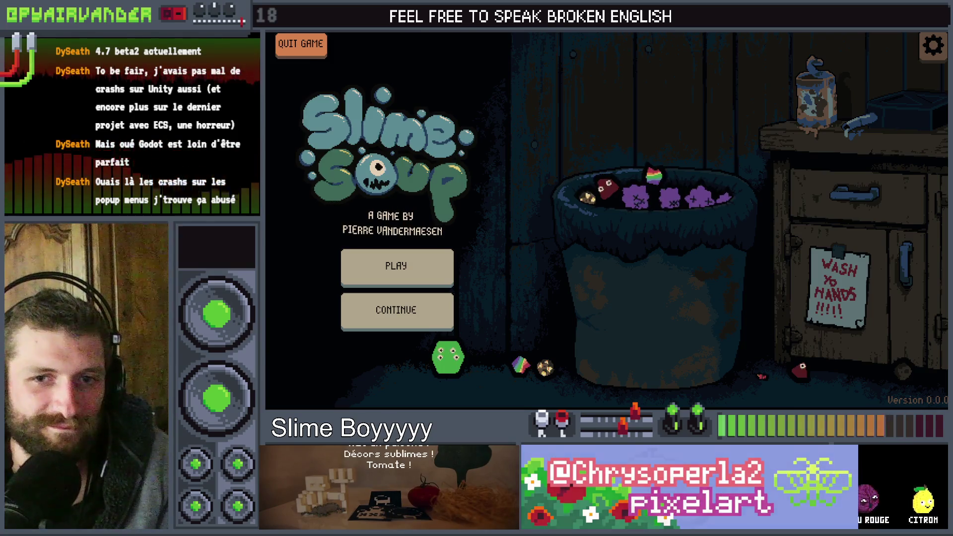
pyautogui.press('F8')
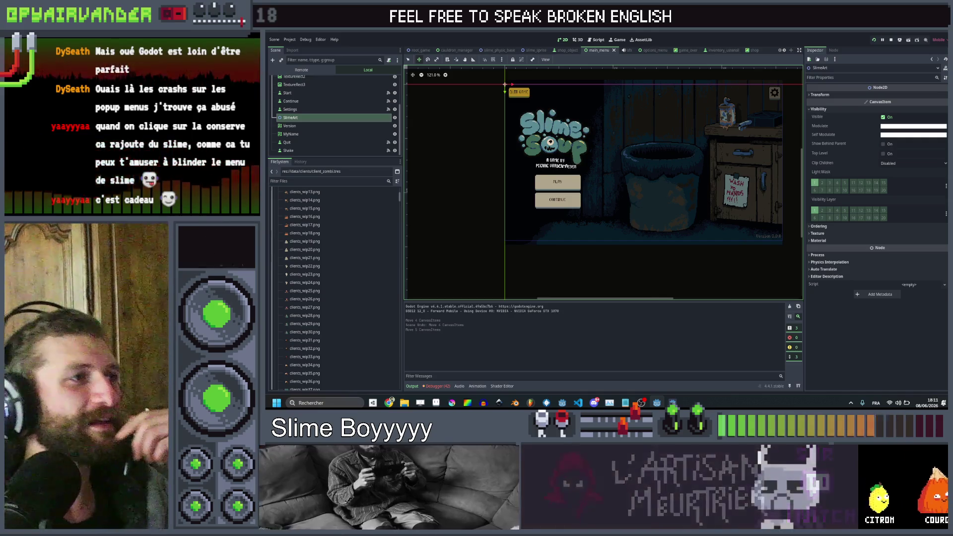
pyautogui.scroll(3, 325, 99)
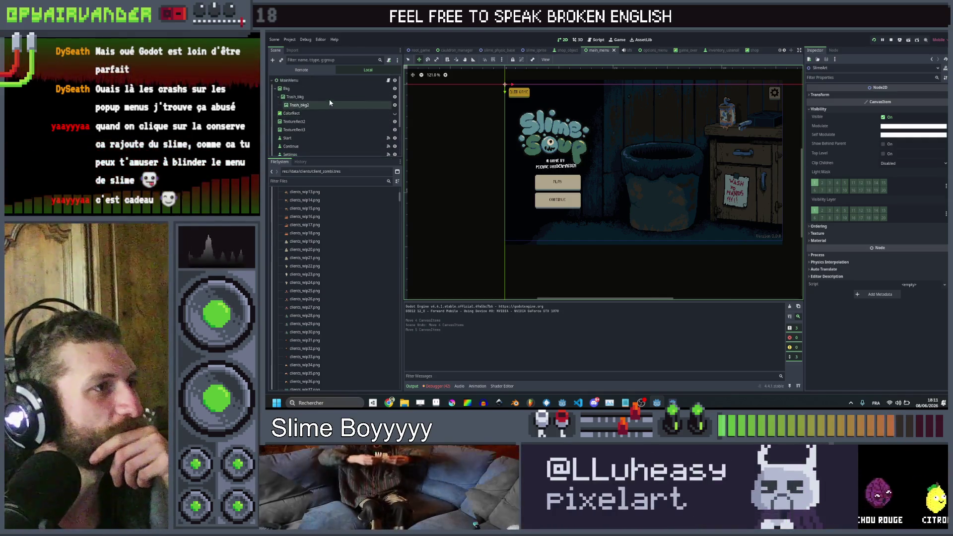
# Step: In main_menu.gd, change create_timer(0.05) to create_timer(0.01), save, and relaunch the game
pyautogui.click(389, 80)
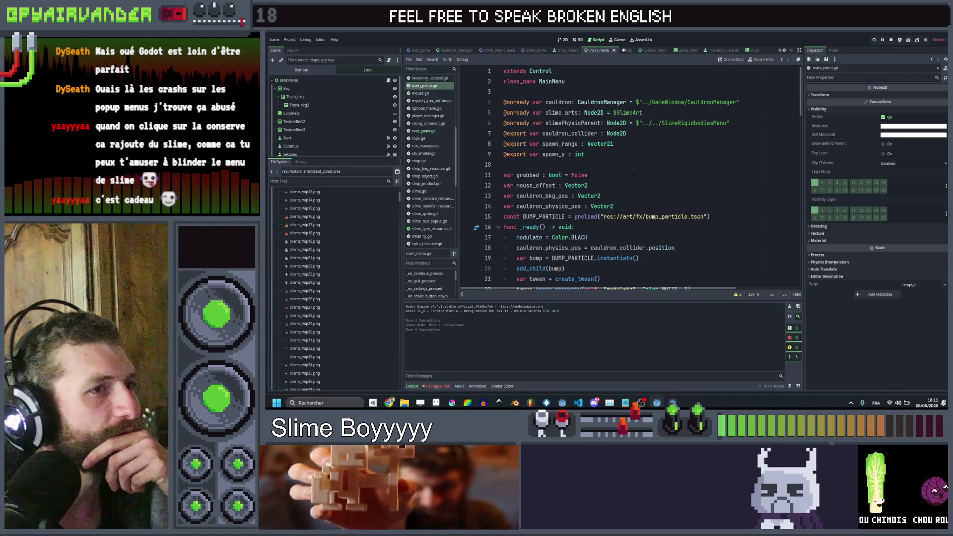
pyautogui.scroll(-6, 668, 186)
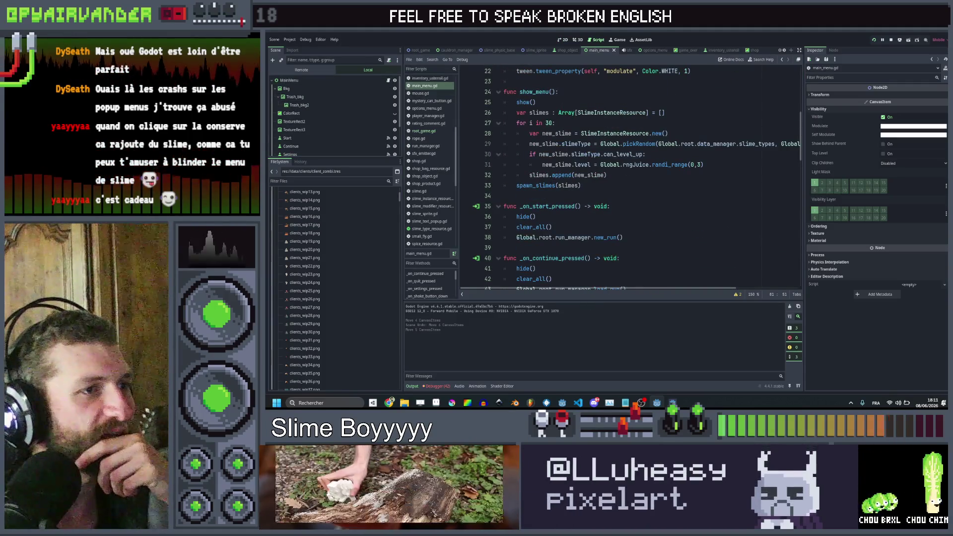
pyautogui.doubleClick(539, 185)
pyautogui.scroll(-6, 538, 185)
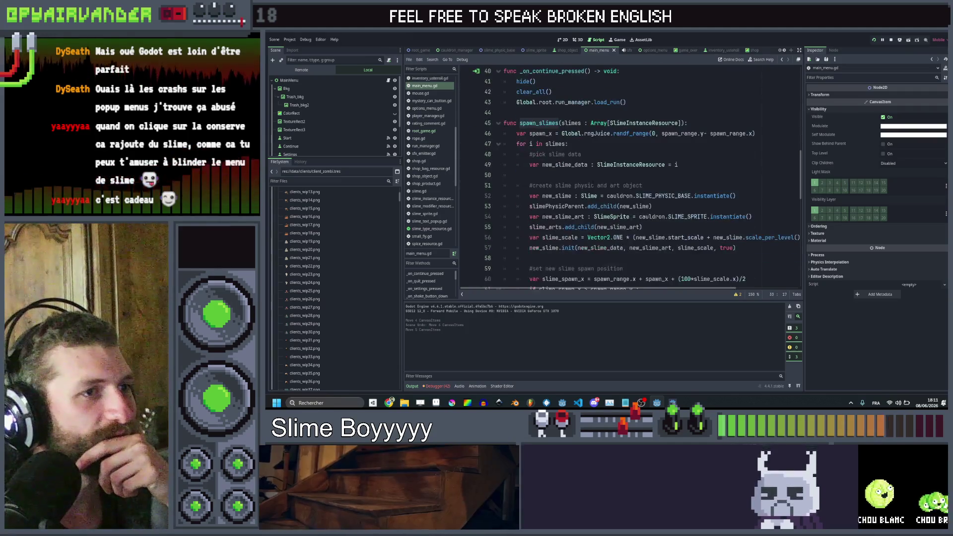
pyautogui.scroll(-5, 630, 178)
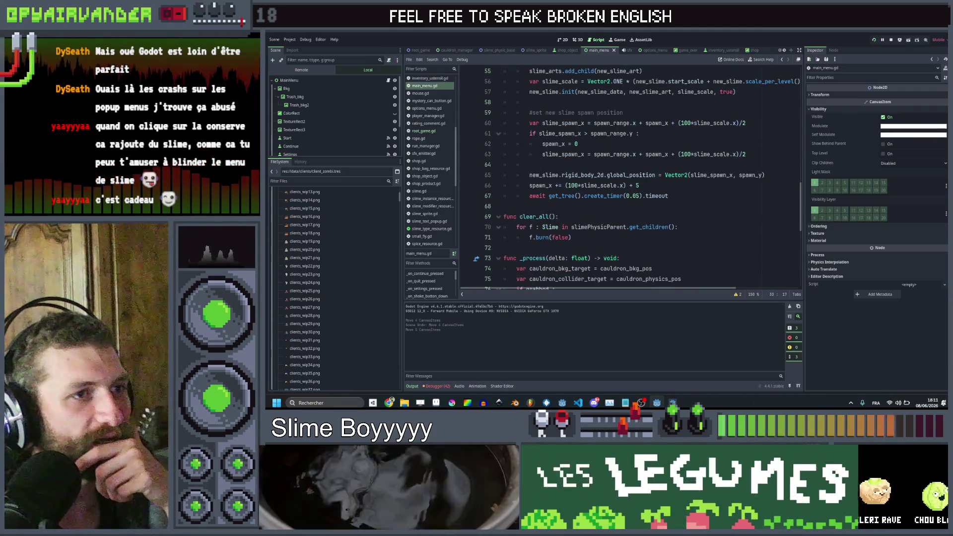
pyautogui.click(638, 195)
pyautogui.press('BackSpace')
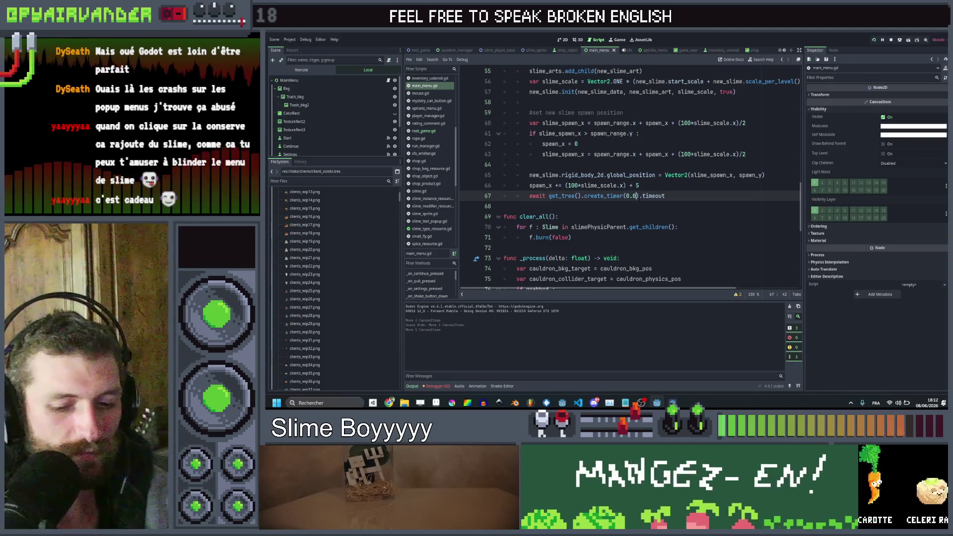
pyautogui.write('1')
pyautogui.hotkey('ctrl', 's')
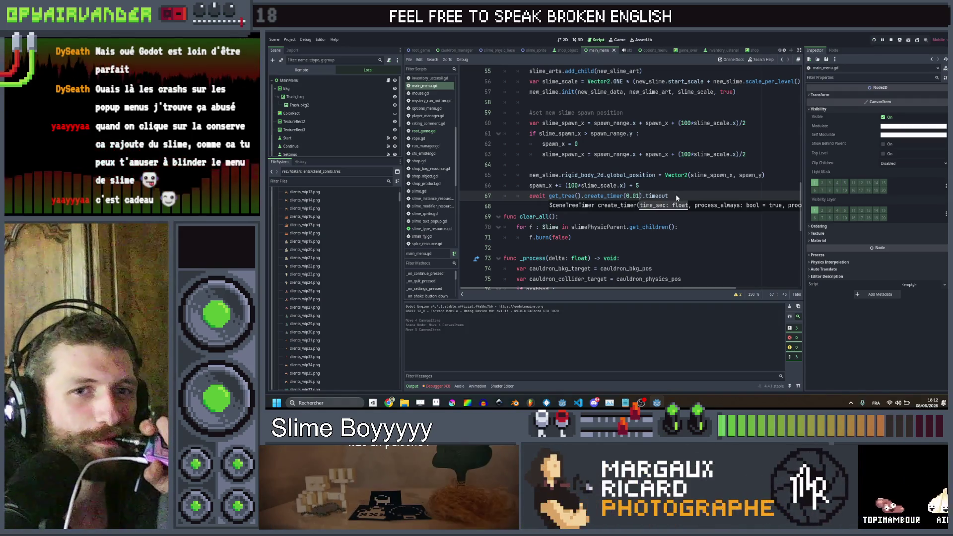
pyautogui.press('F5')
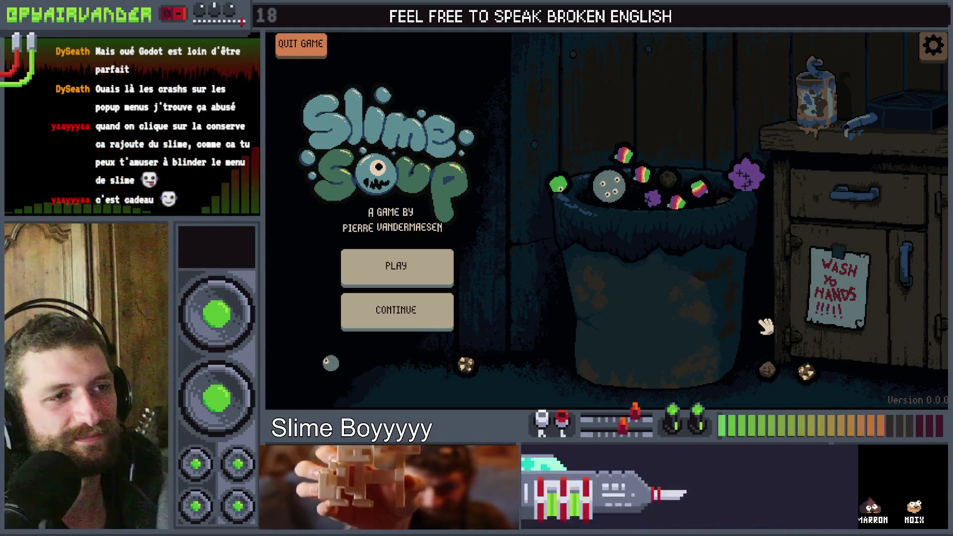
pyautogui.press('F8')
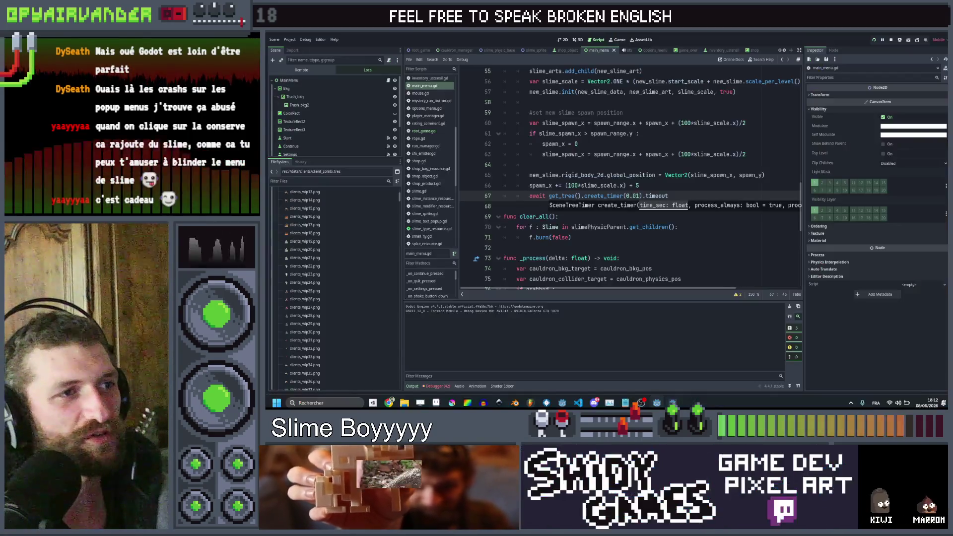
pyautogui.scroll(-1, 669, 196)
pyautogui.click(660, 155)
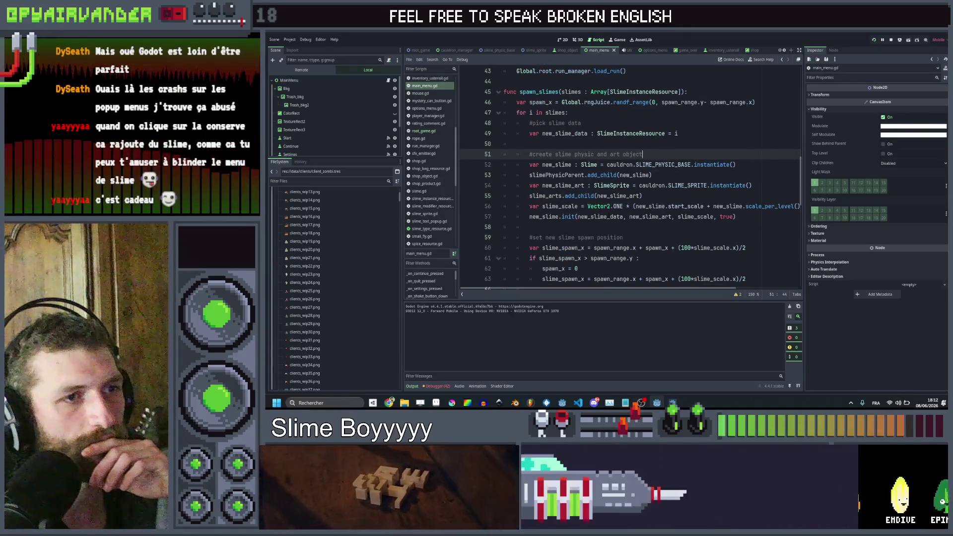
pyautogui.doubleClick(606, 217)
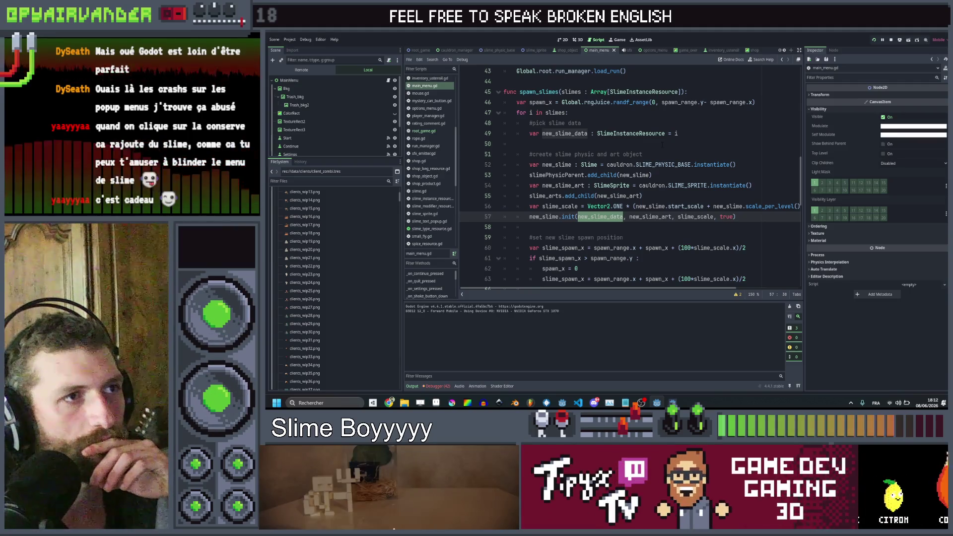
pyautogui.scroll(4, 663, 144)
pyautogui.click(572, 217)
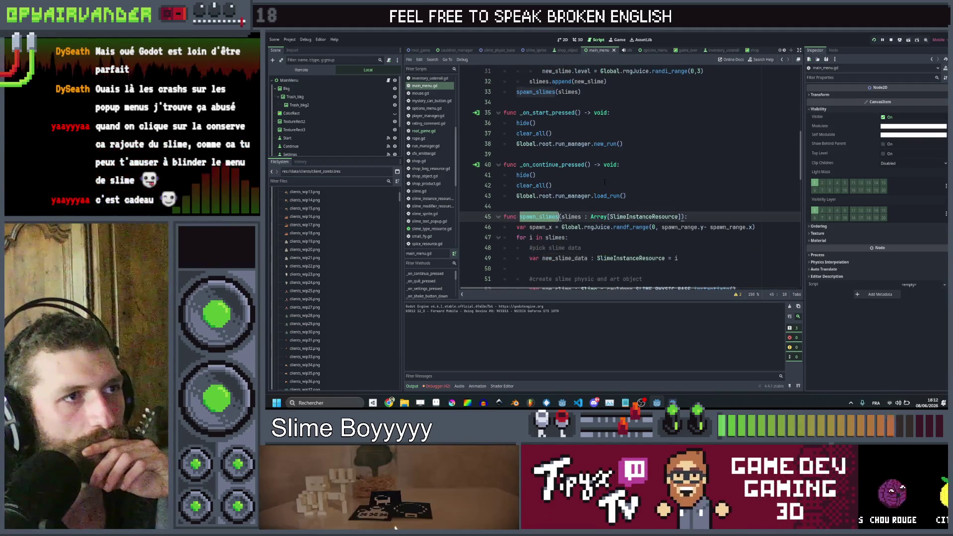
pyautogui.scroll(4, 572, 217)
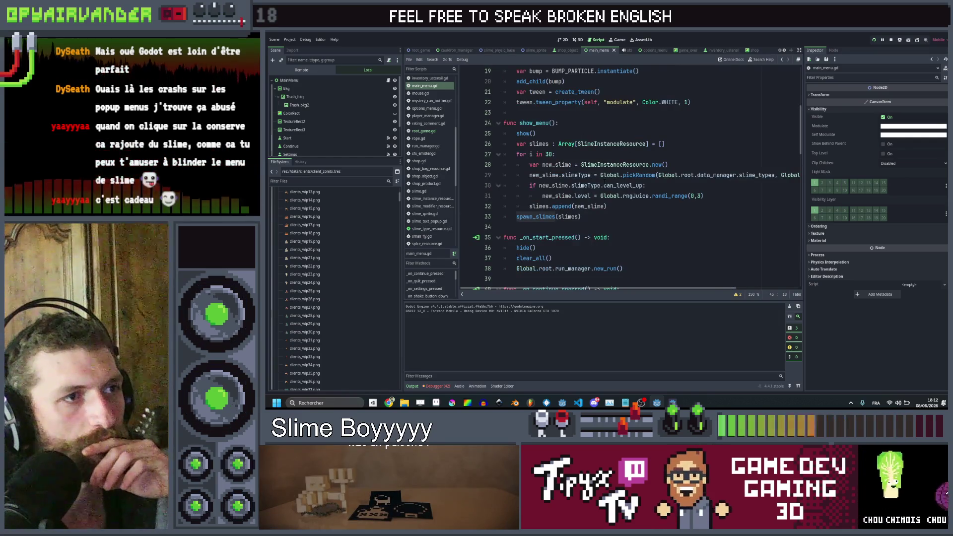
pyautogui.hscroll(2, 631, 179)
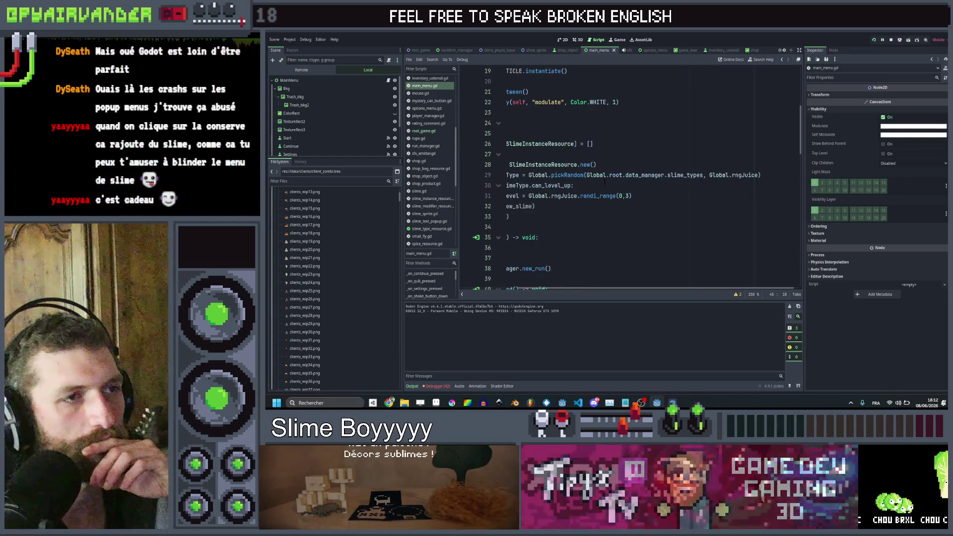
pyautogui.hscroll(-3, 604, 183)
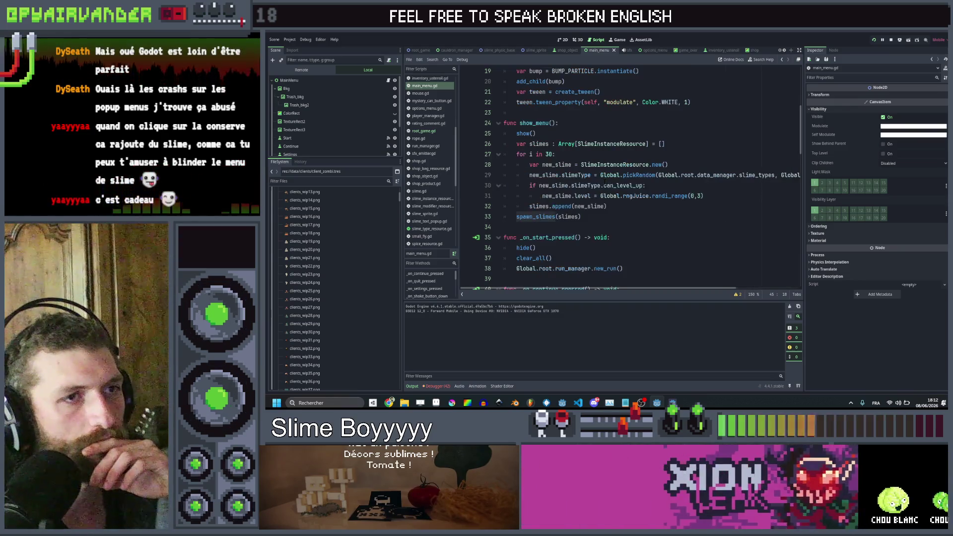
pyautogui.hscroll(5, 604, 183)
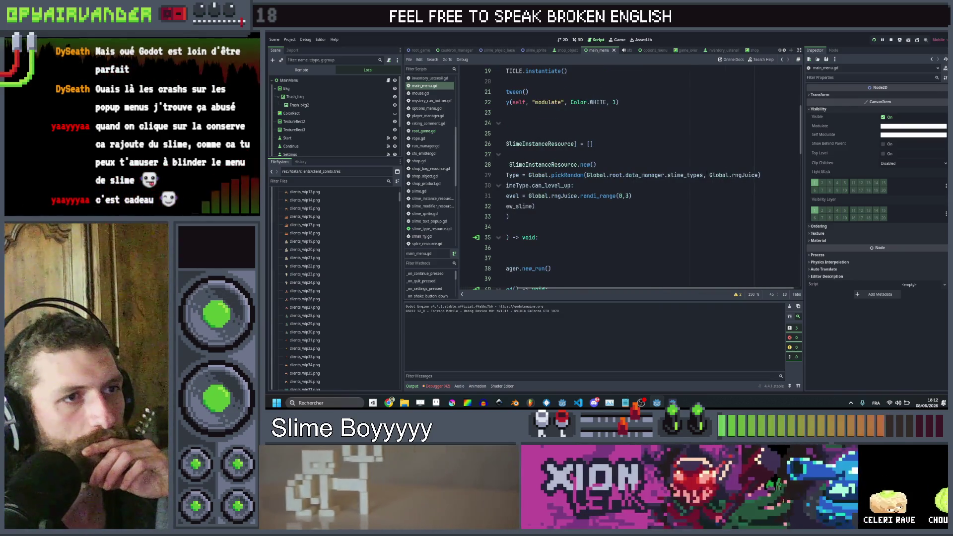
pyautogui.hscroll(-4, 604, 183)
pyautogui.hscroll(4, 604, 183)
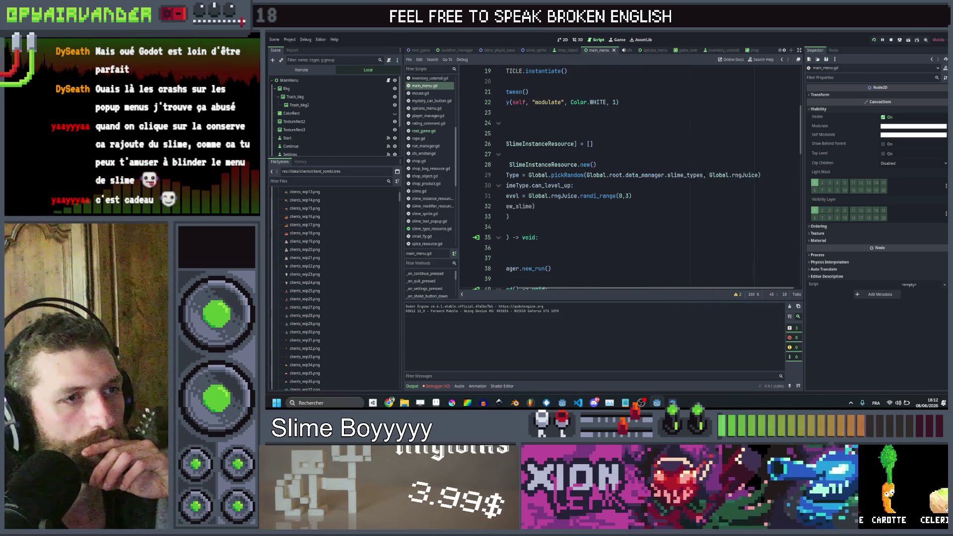
pyautogui.hscroll(-4, 605, 183)
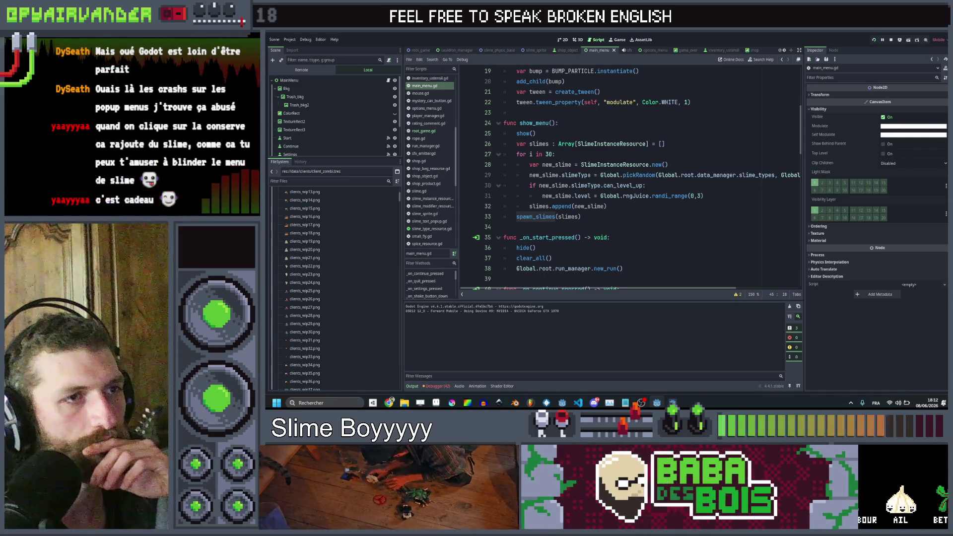
pyautogui.moveTo(735, 175); pyautogui.dragTo(659, 175)
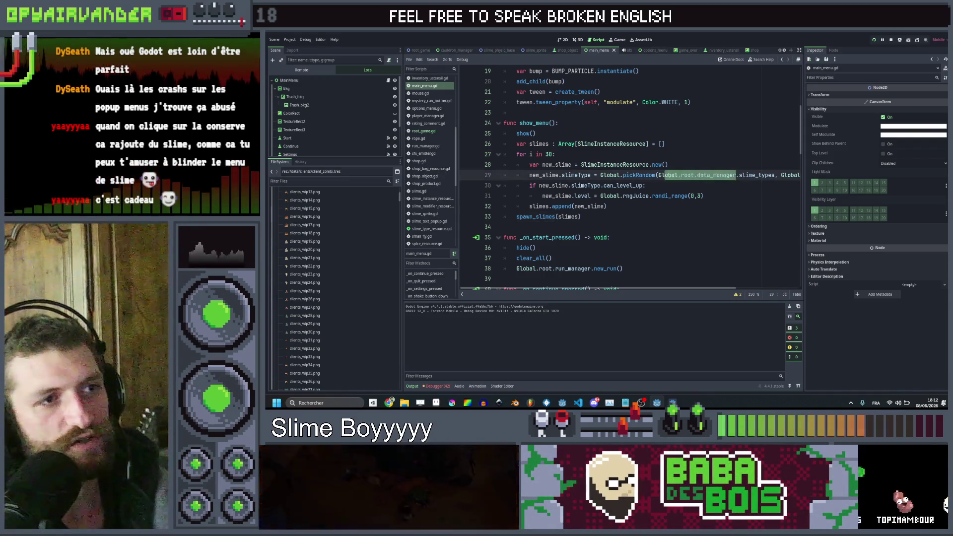
# Step: On line 29, wrap the random pick in Global.root.data_manager.get_slime_type(), then switch to the browser
pyautogui.press('BackSpace')
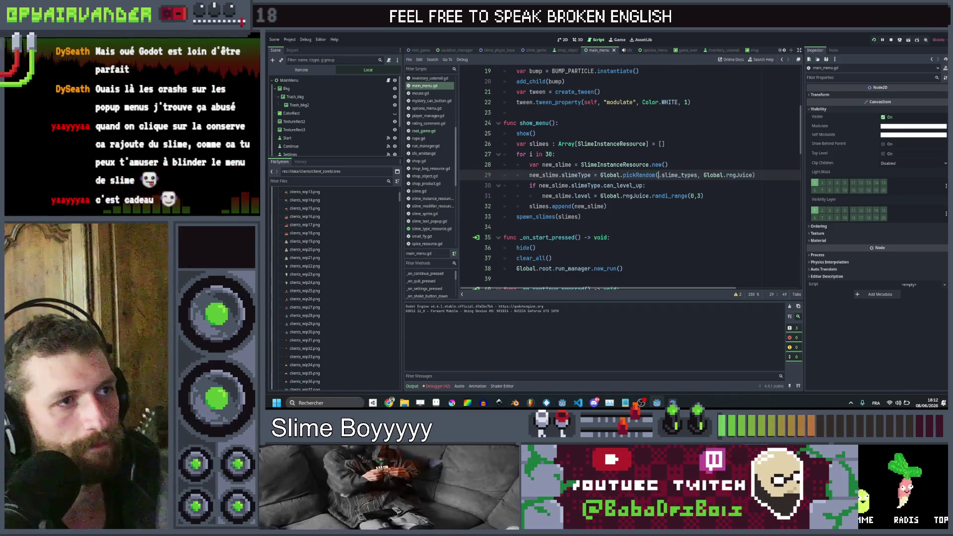
pyautogui.click(600, 175)
pyautogui.hotkey('ctrl', 'v')
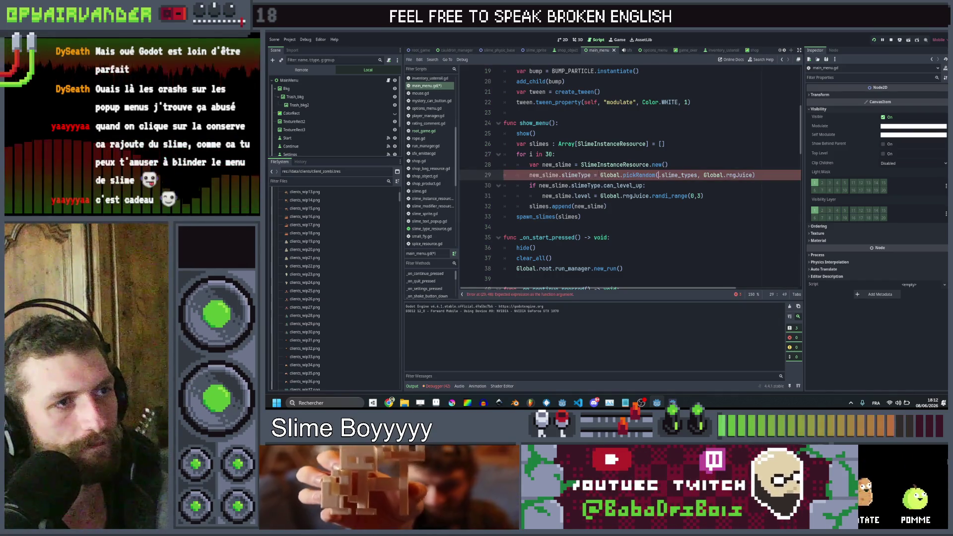
pyautogui.write('.s')
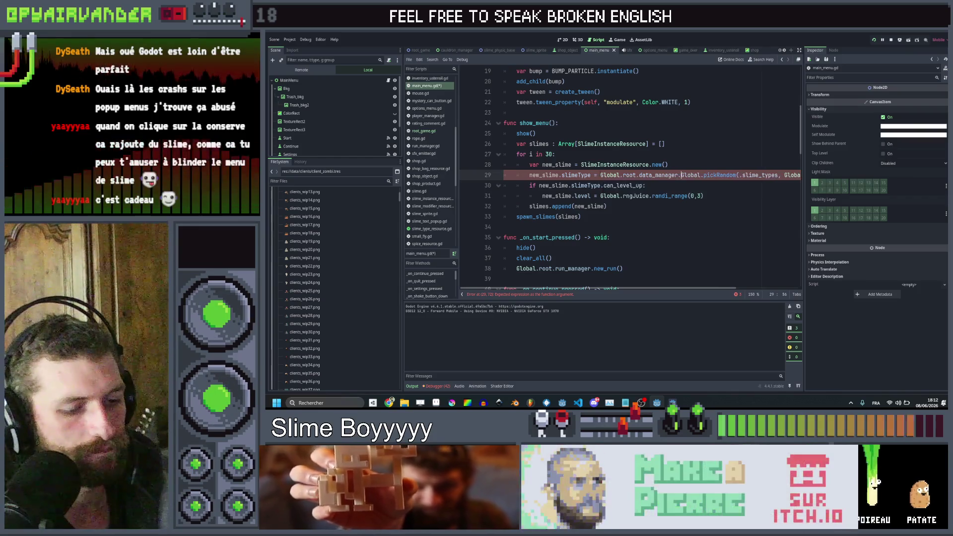
pyautogui.write('lime')
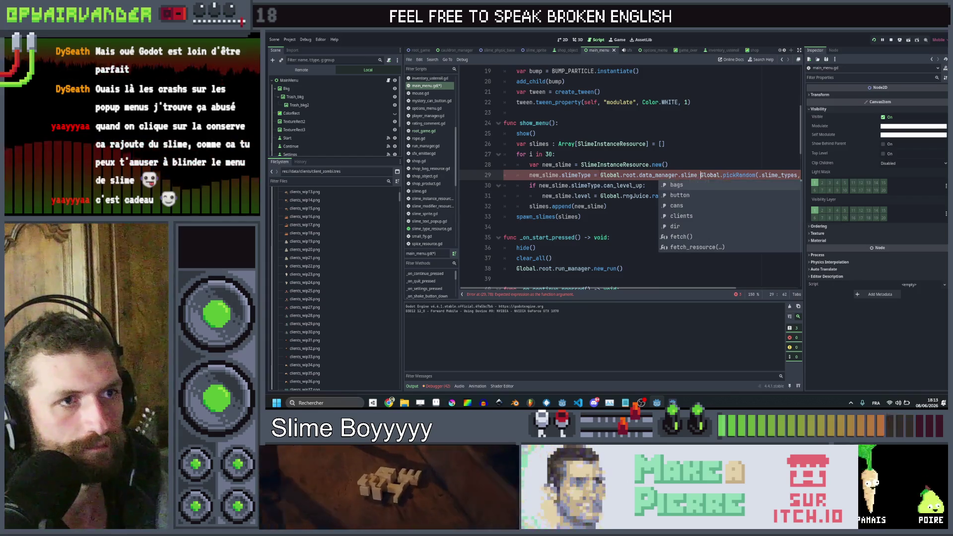
pyautogui.press('Down')
pyautogui.press('Down')
pyautogui.press('Down')
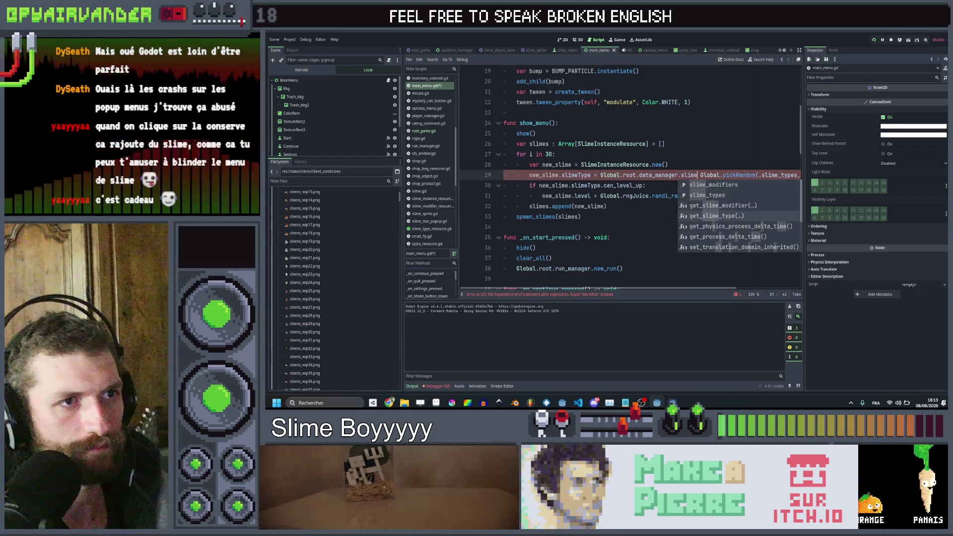
pyautogui.press('Return')
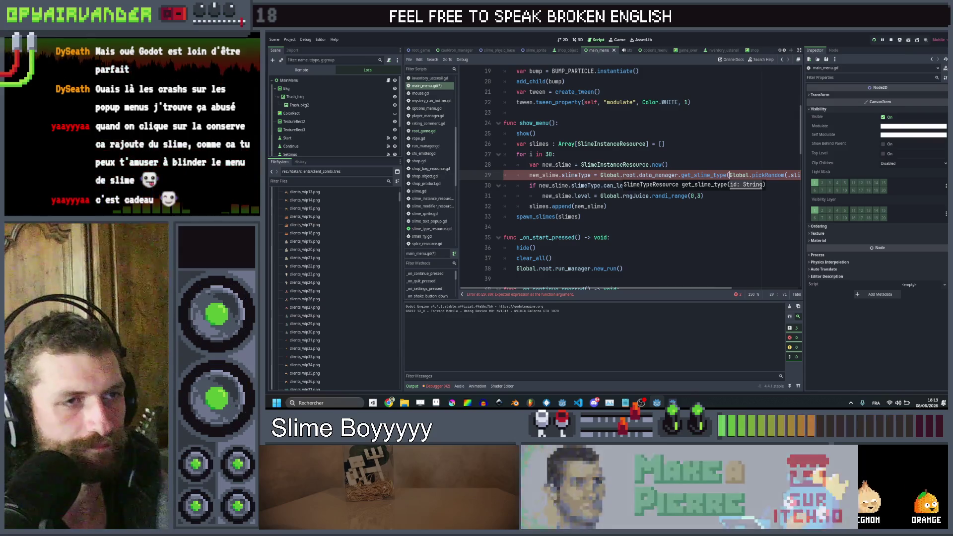
pyautogui.press('BackSpace')
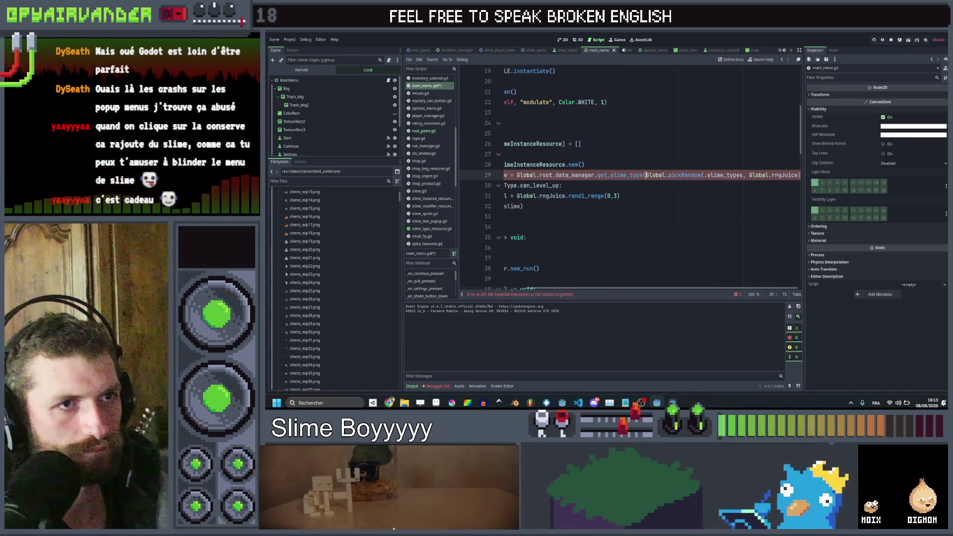
pyautogui.write(')')
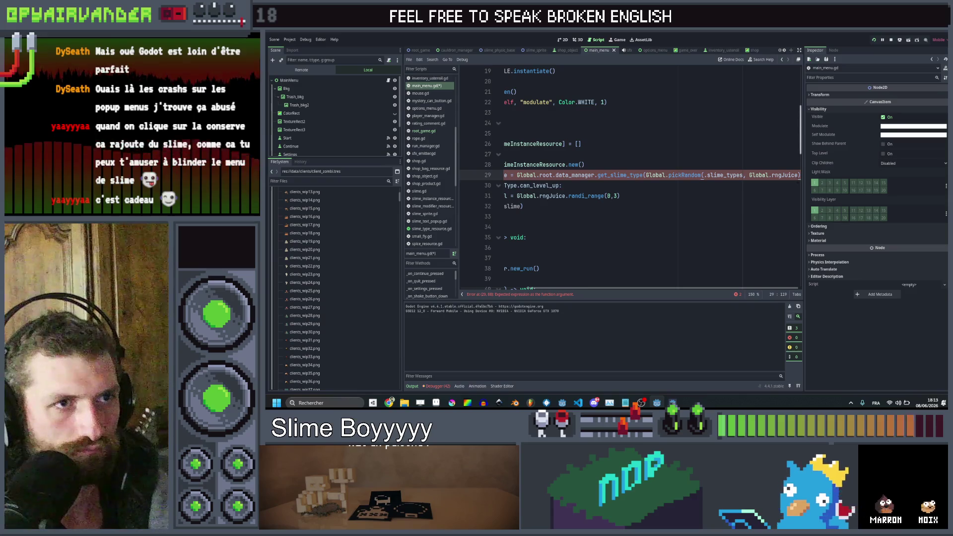
pyautogui.write(')')
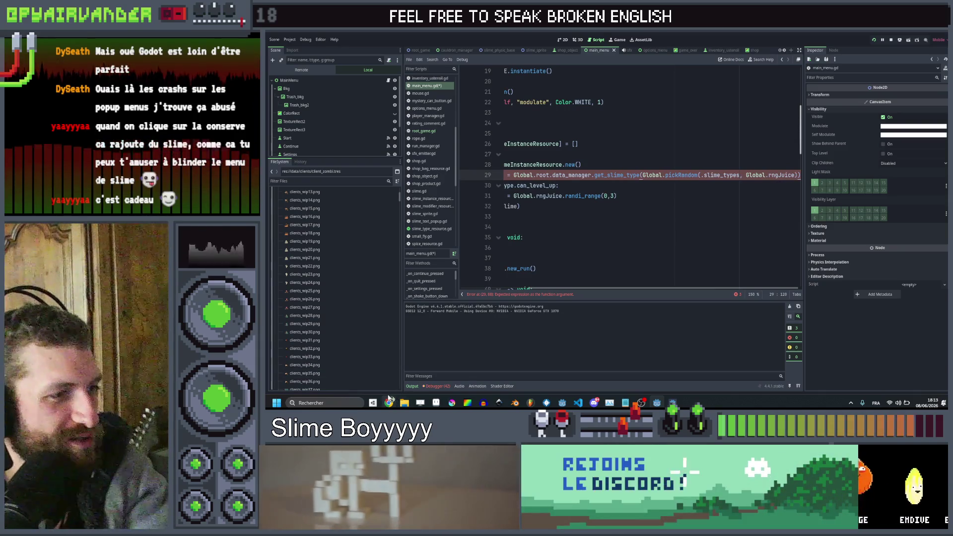
pyautogui.moveTo(389, 401)
pyautogui.click(383, 374)
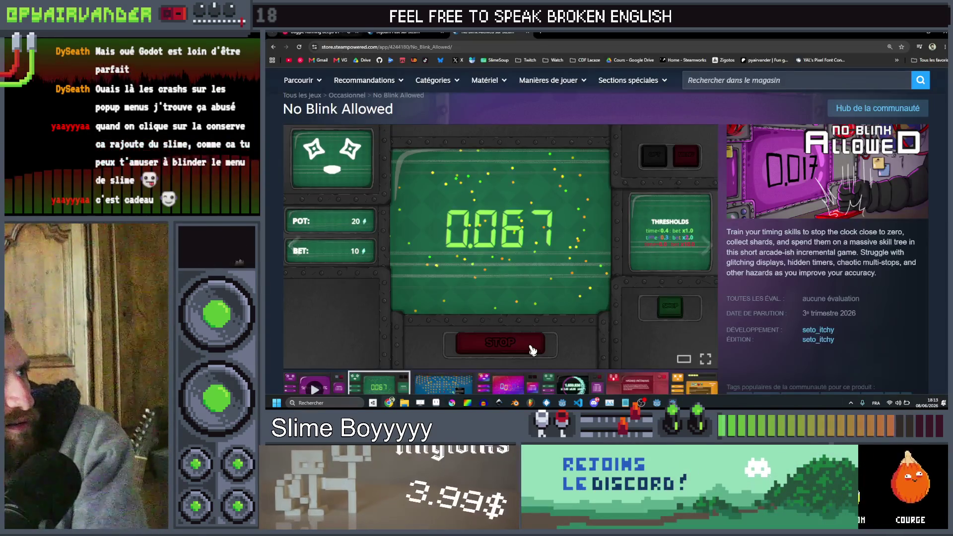
# Step: In the YouTube Music tab, play the relaxing Zelda: Breath of the Wild track, then minimize Chrome
pyautogui.hotkey('ctrl', '1')
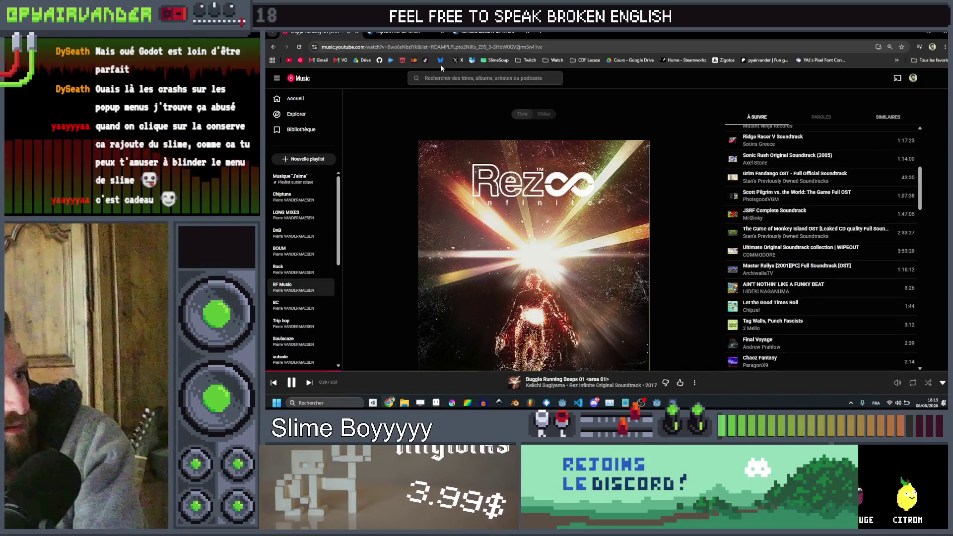
pyautogui.scroll(5, 778, 231)
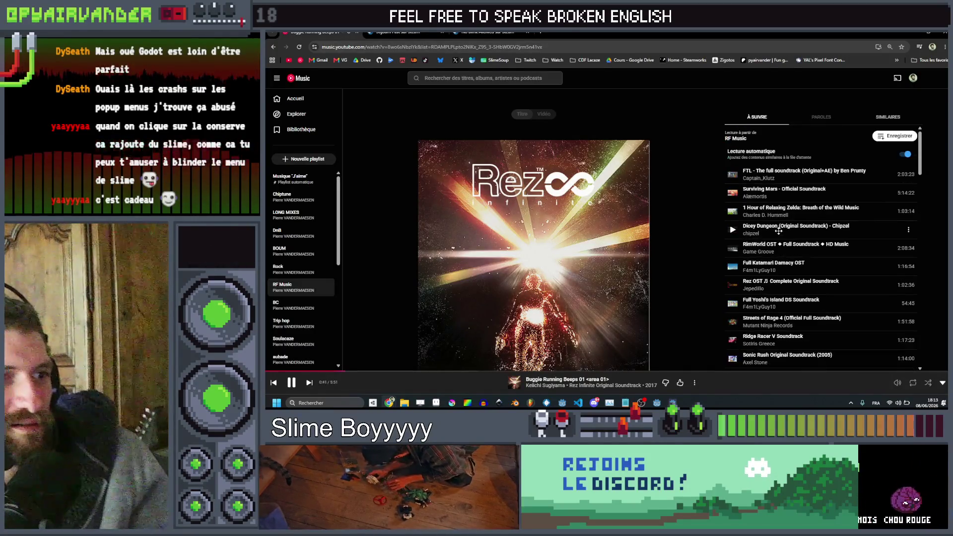
pyautogui.scroll(-10, 820, 210)
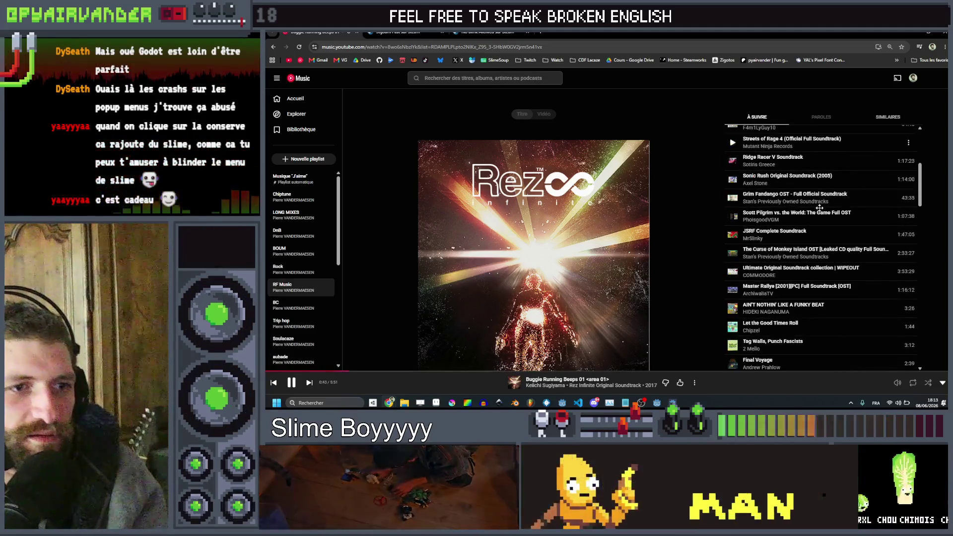
pyautogui.scroll(-5, 820, 210)
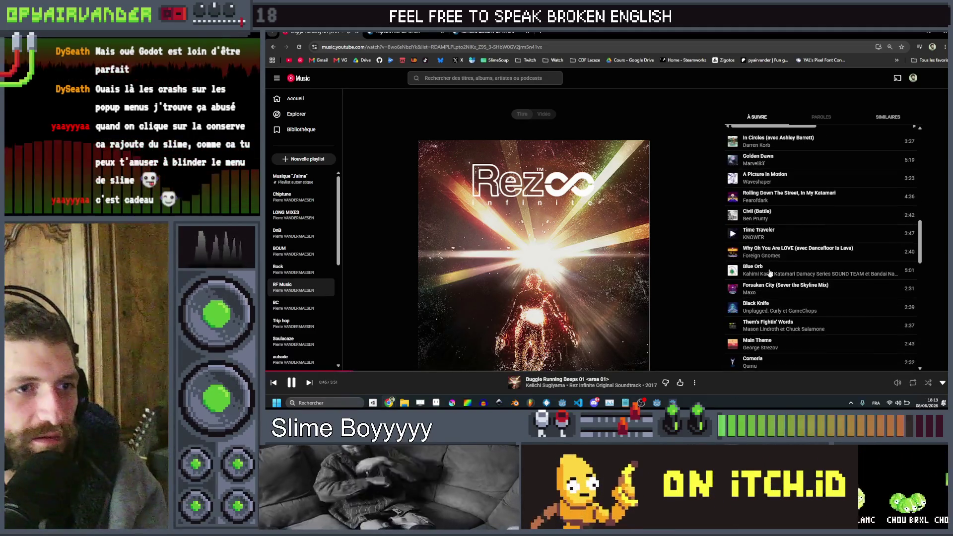
pyautogui.scroll(4, 767, 233)
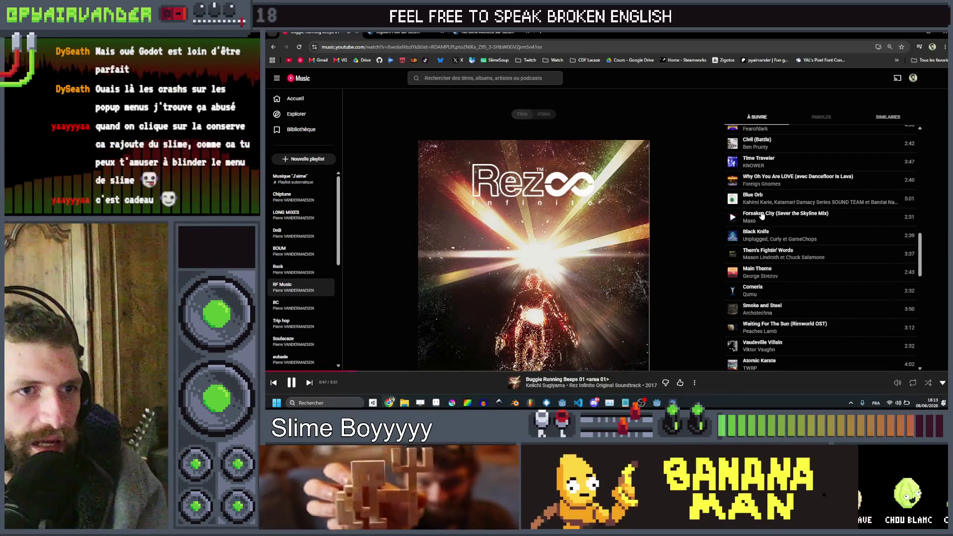
pyautogui.scroll(15, 761, 211)
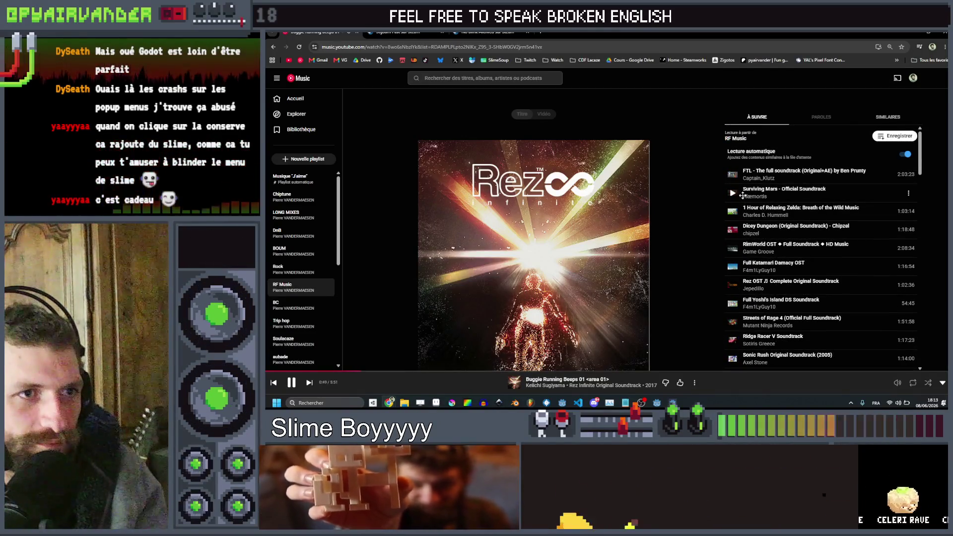
pyautogui.click(794, 211)
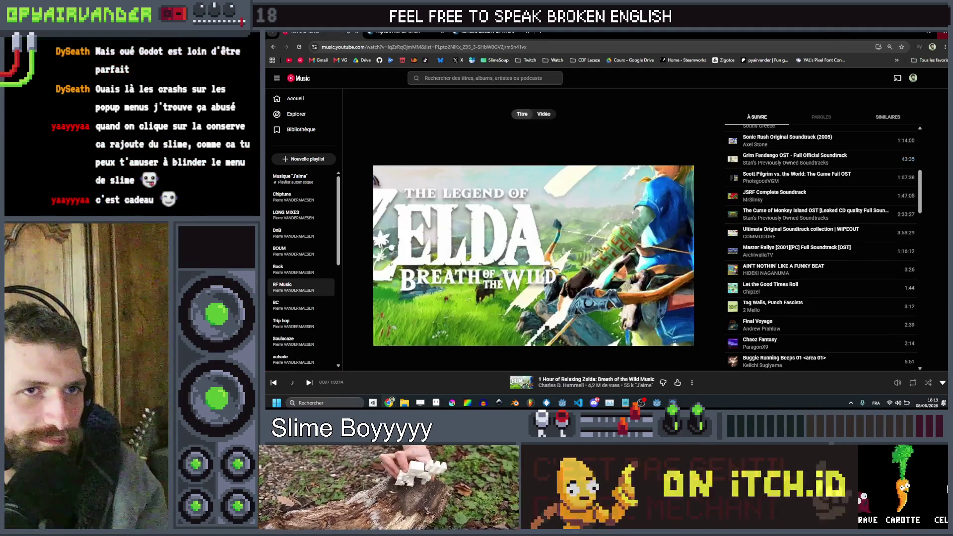
pyautogui.click(913, 34)
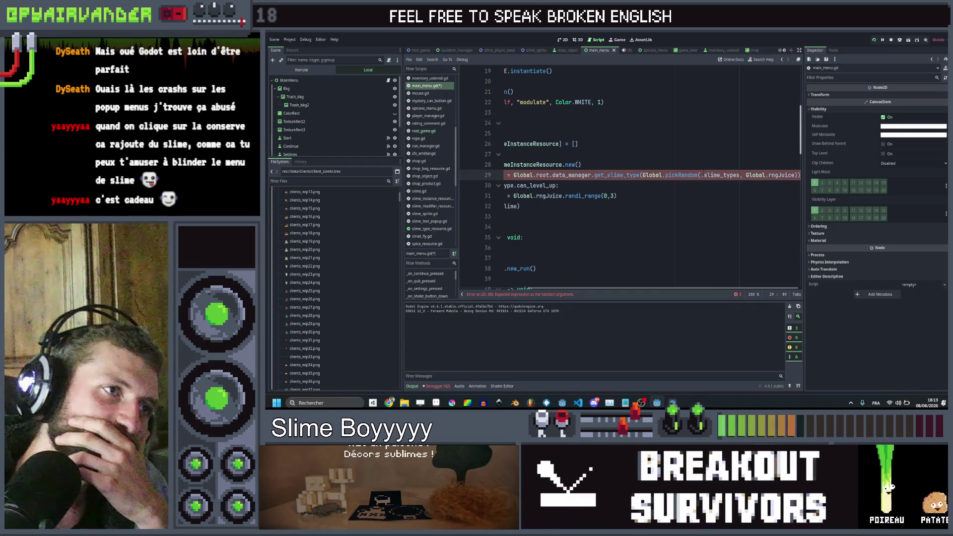
# Step: Replace slime_types on line 29 with ["red", "blue", "green", "dirt", "rock"], save, and stop the game
pyautogui.hscroll(-3, 628, 179)
pyautogui.hscroll(3, 700, 166)
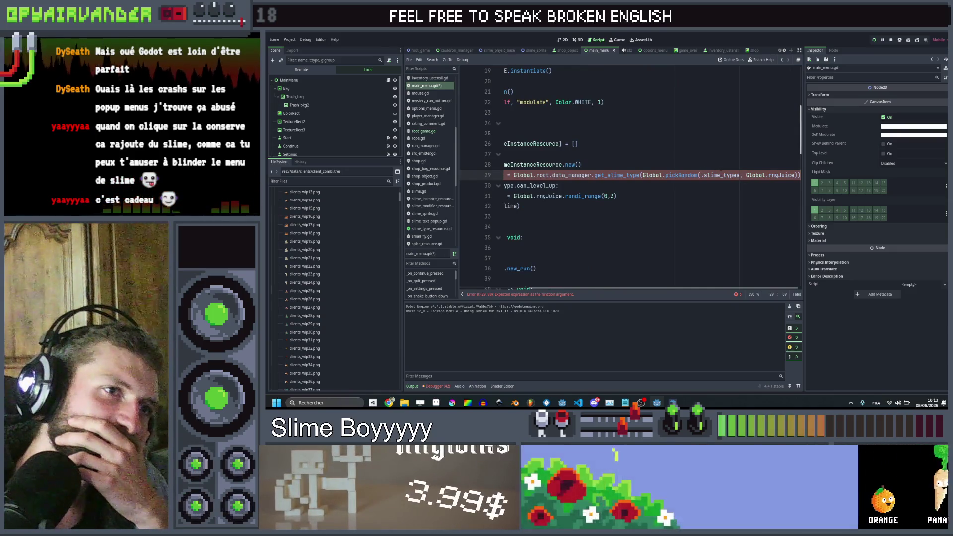
pyautogui.moveTo(740, 175); pyautogui.dragTo(704, 175)
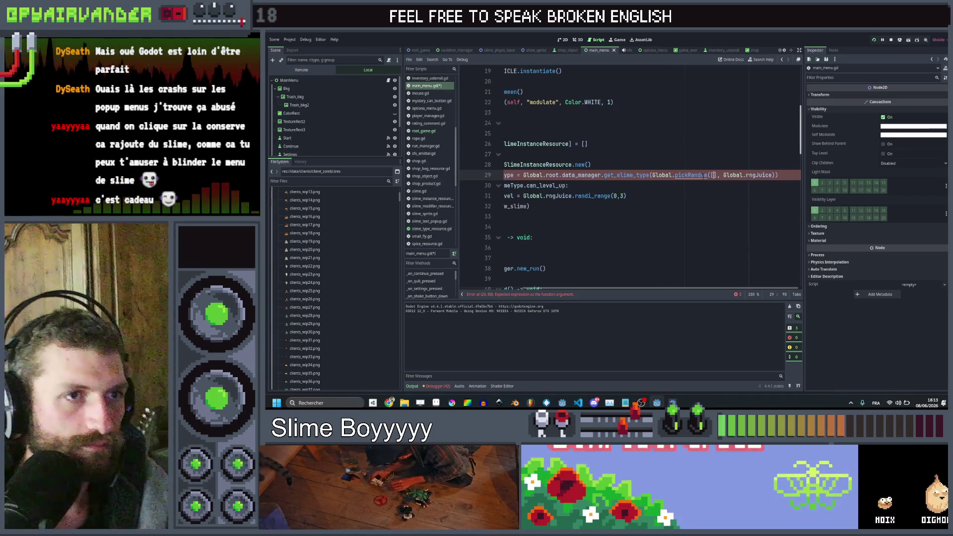
pyautogui.write('"red')
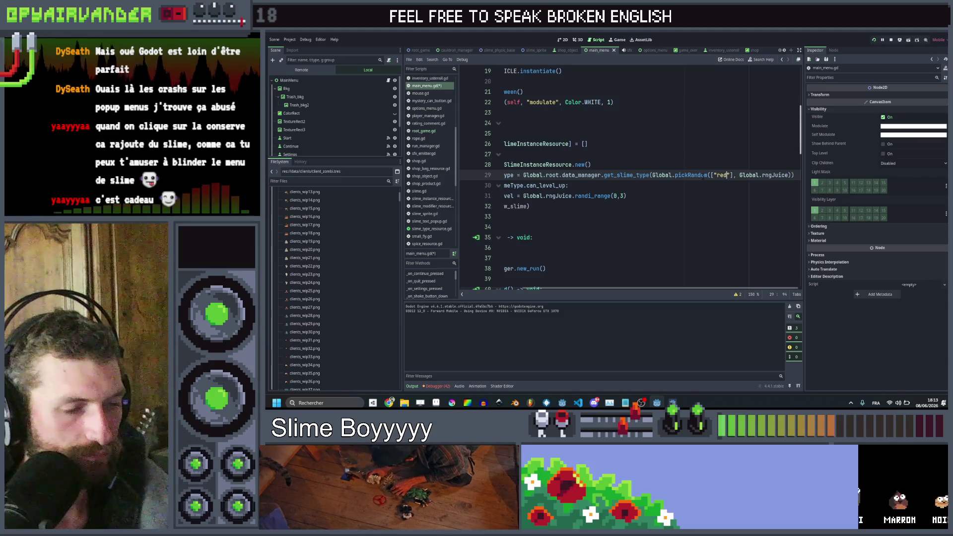
pyautogui.write('"')
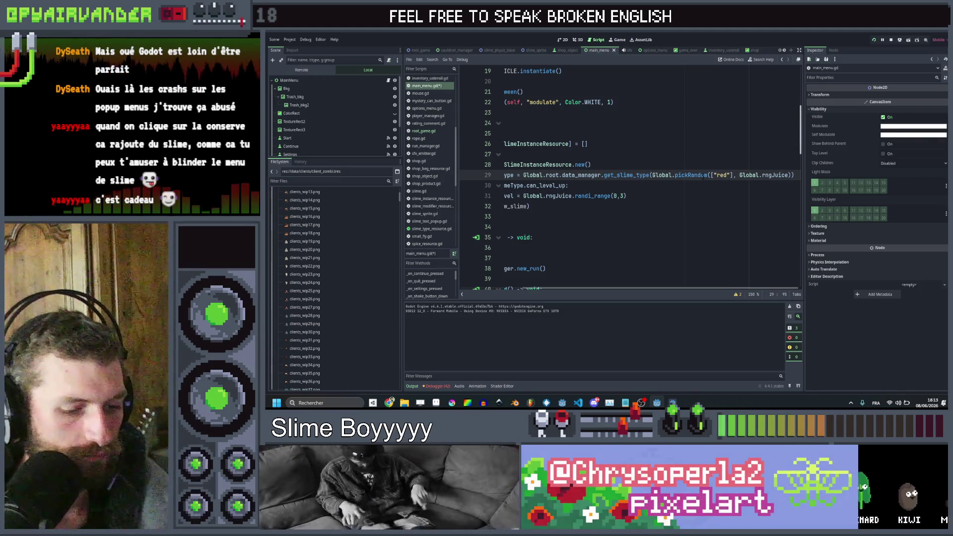
pyautogui.write(', "blue"')
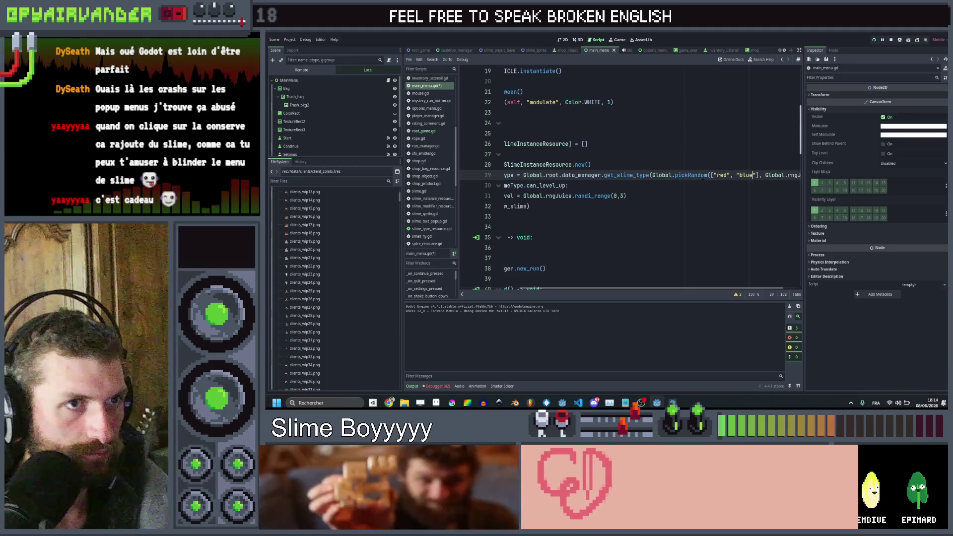
pyautogui.write(', "gr')
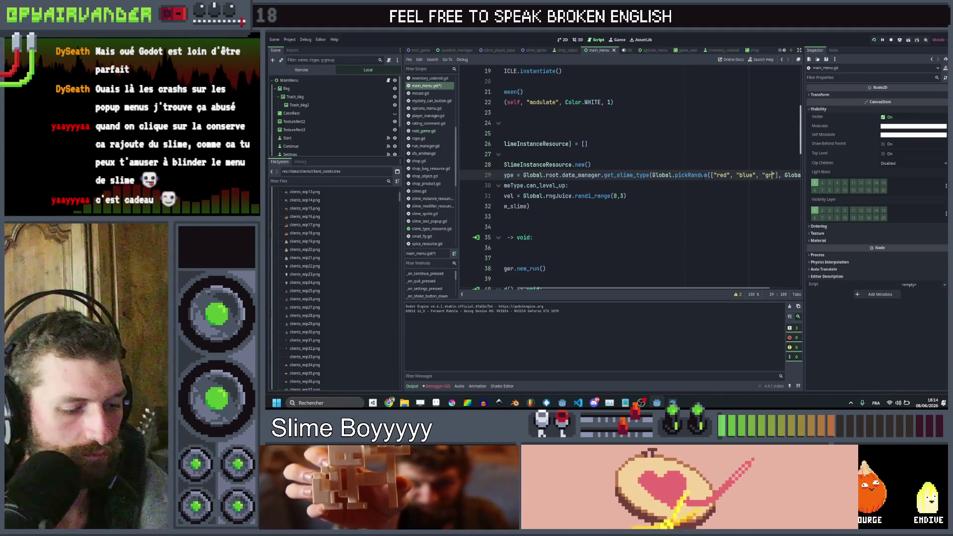
pyautogui.write('een", "dirt", ')
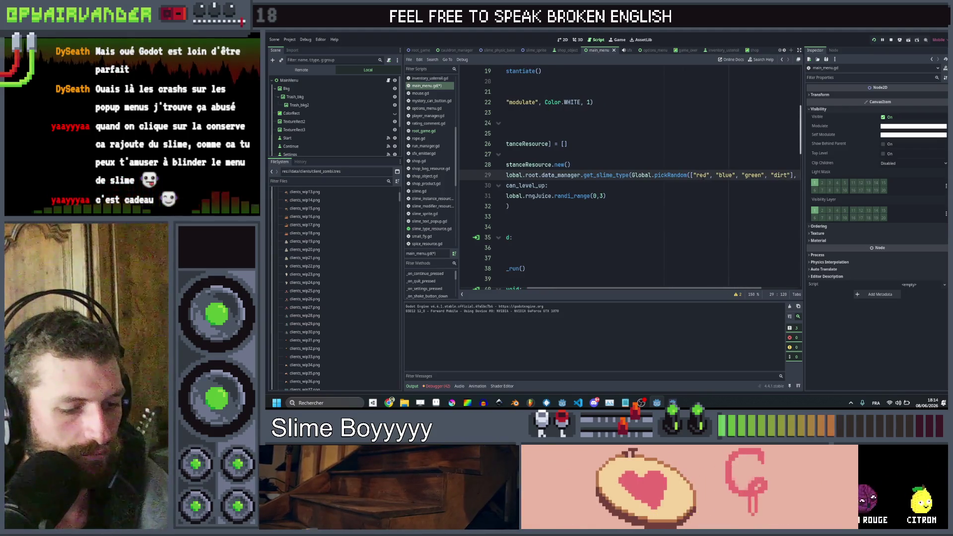
pyautogui.write('"rock"],')
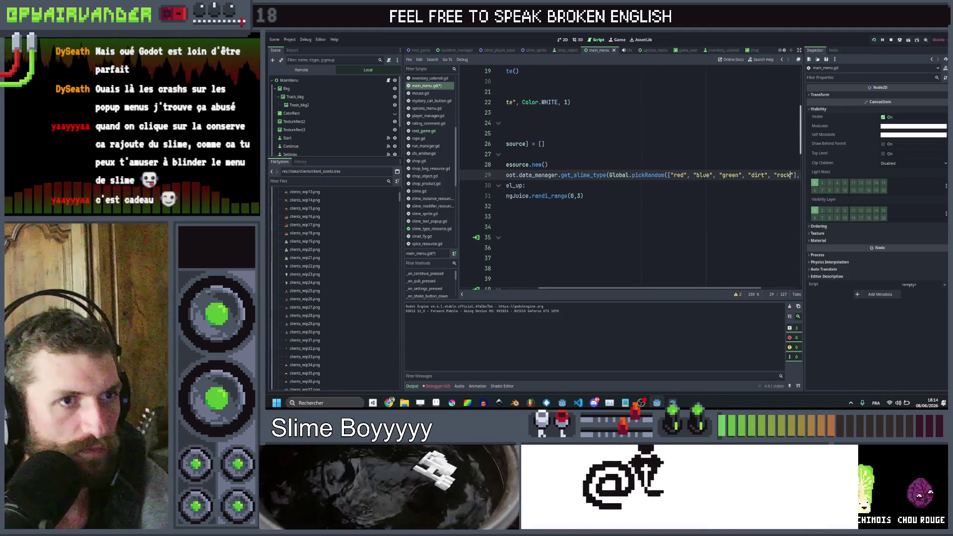
pyautogui.click(745, 160)
pyautogui.hotkey('ctrl', 's')
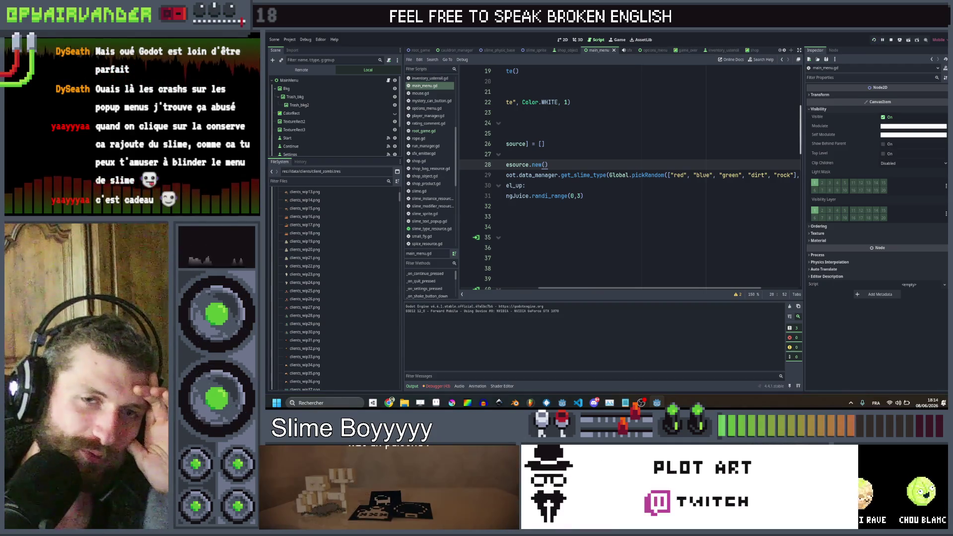
pyautogui.press('F5')
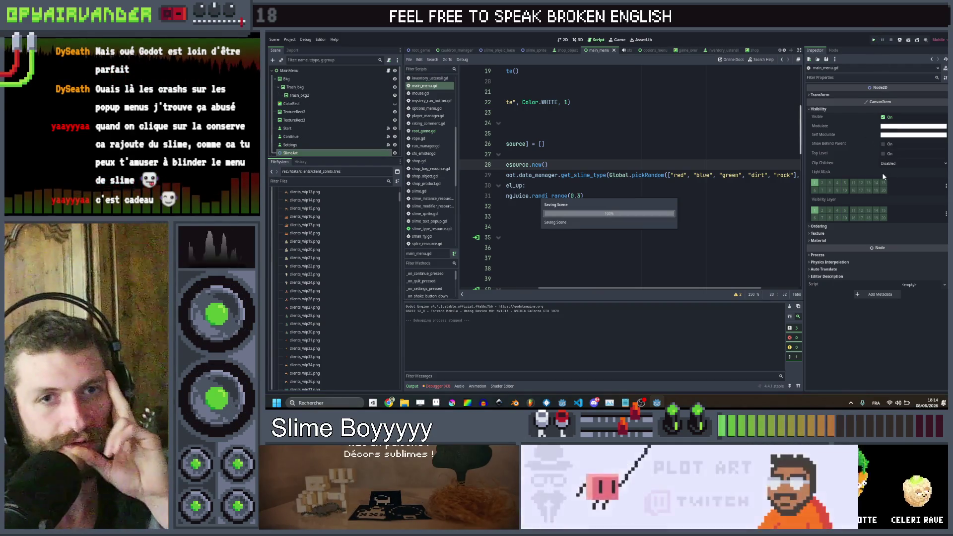
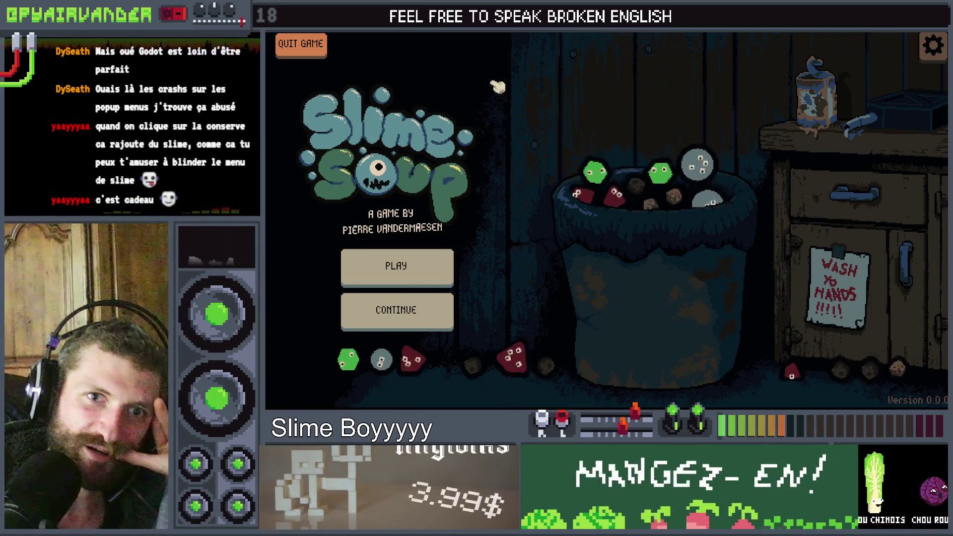
# Step: Close the running Slime Soup main menu to return to the Godot editor
pyautogui.click(912, 87)
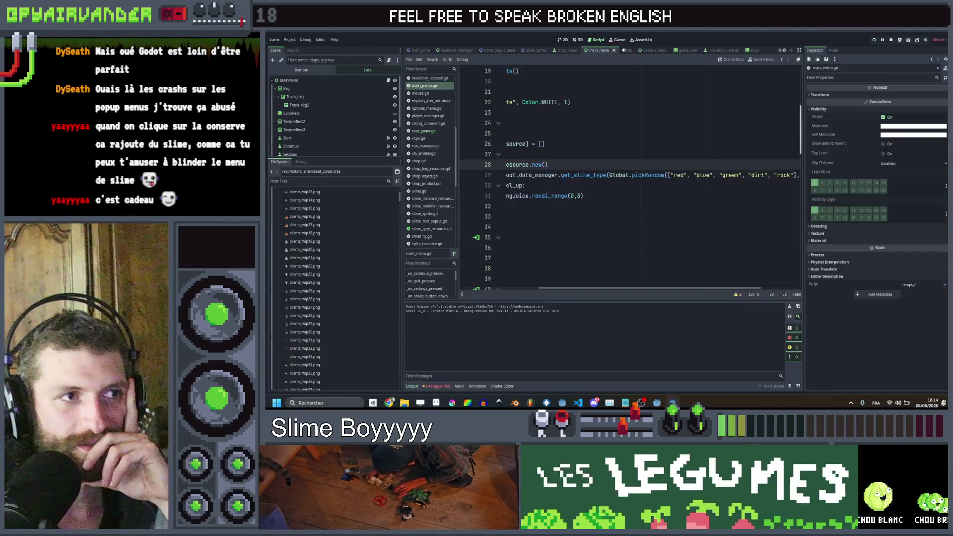
# Step: In root_game's 2D view, select the menu cauldron's CollisionPolygon2D
pyautogui.click(562, 40)
pyautogui.click(419, 50)
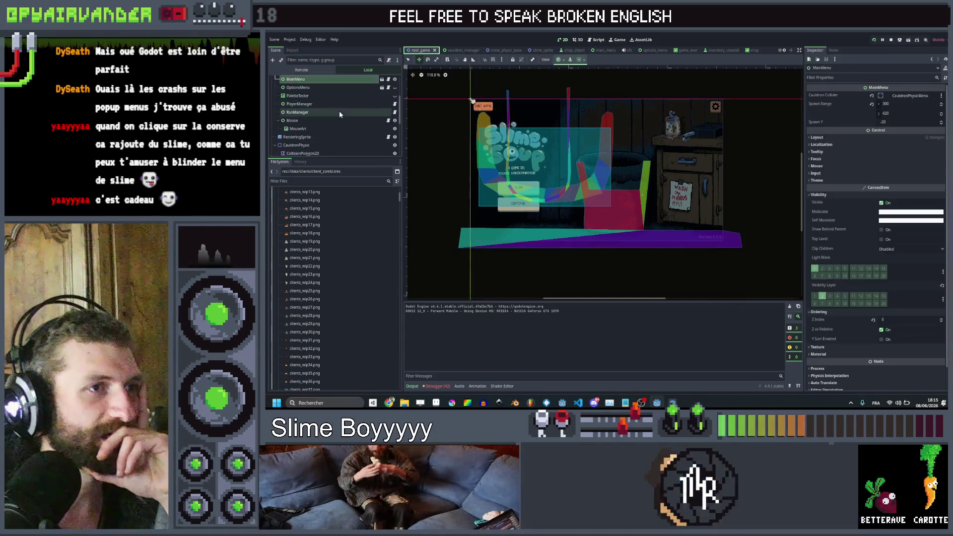
pyautogui.scroll(-2, 325, 121)
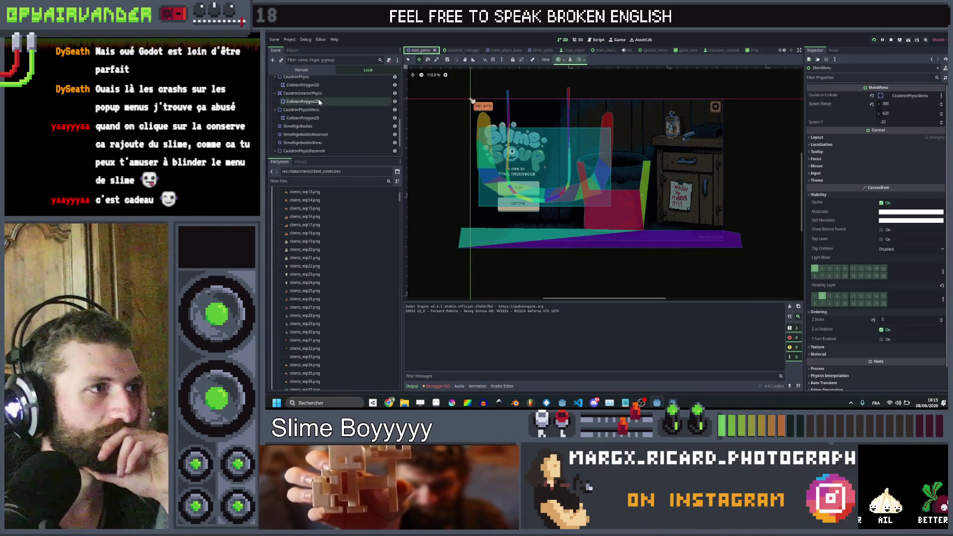
pyautogui.click(319, 102)
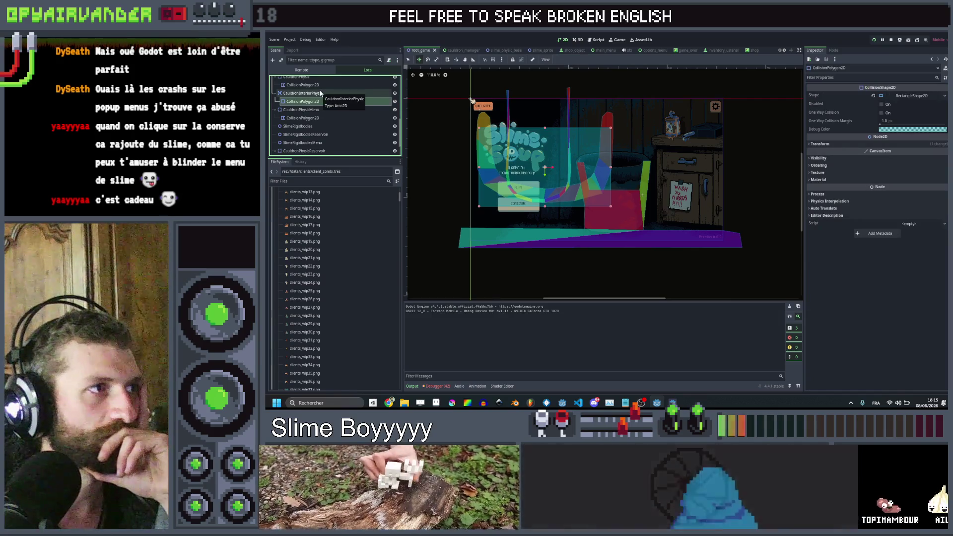
pyautogui.scroll(1, 320, 99)
pyautogui.scroll(-1, 314, 122)
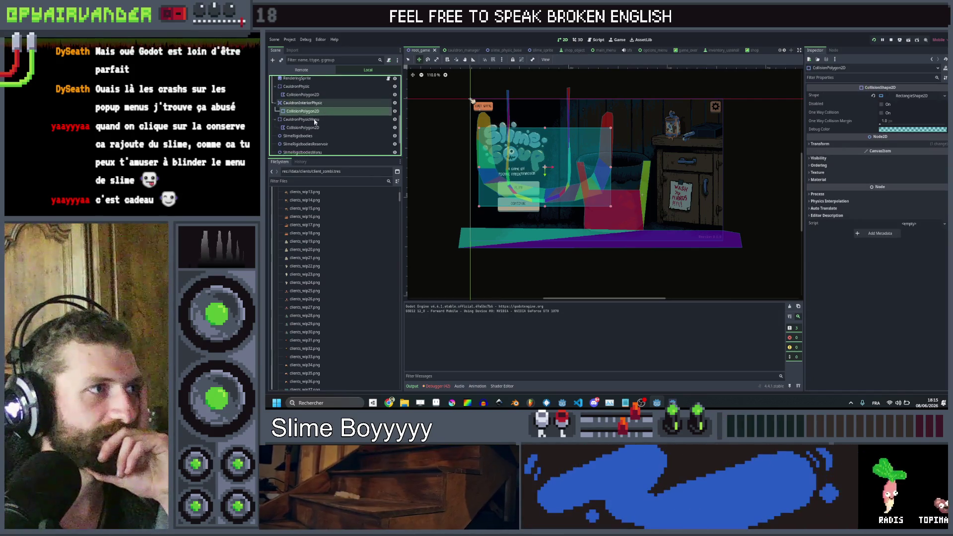
pyautogui.click(313, 128)
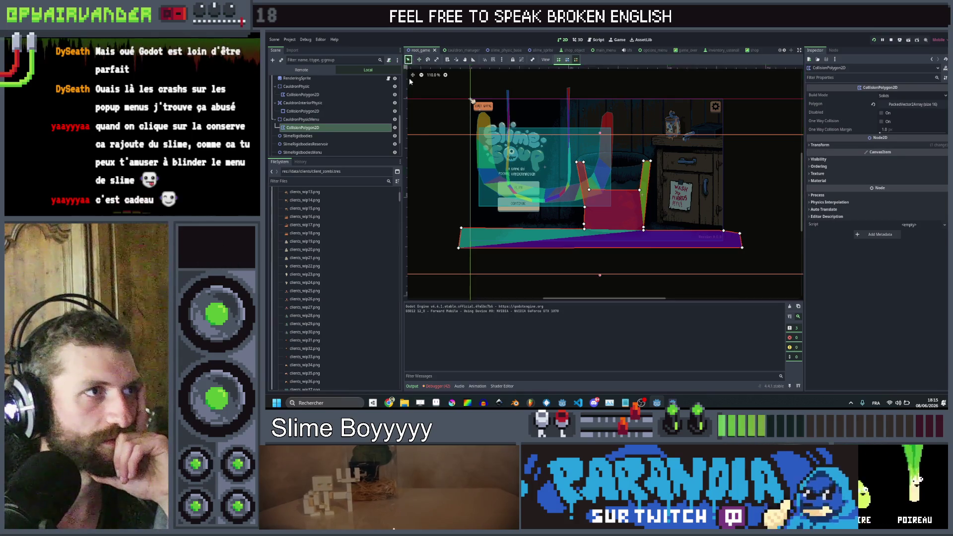
# Step: Delete the four floor-strip vertices from the polygon, then select CauldronPhysicMenu
pyautogui.rightClick(461, 228)
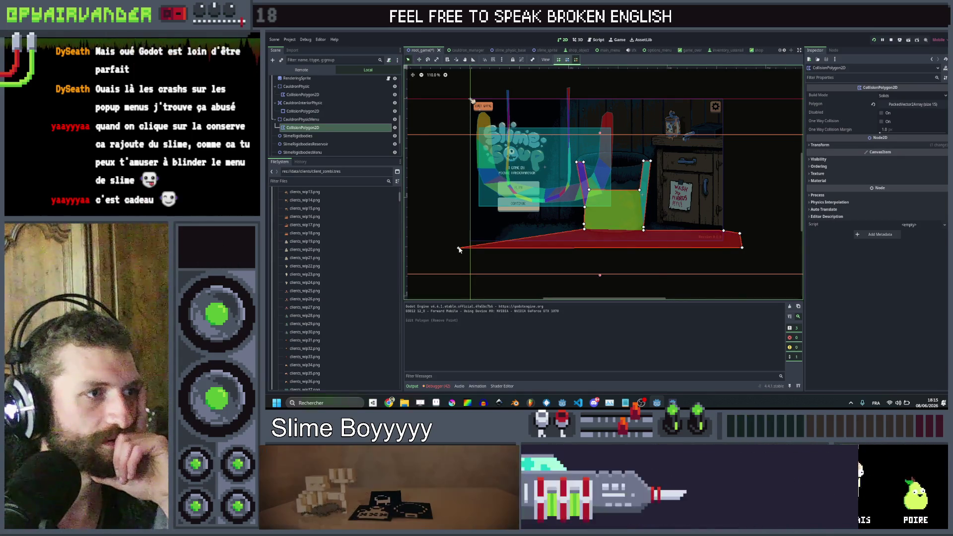
pyautogui.rightClick(459, 248)
pyautogui.rightClick(744, 249)
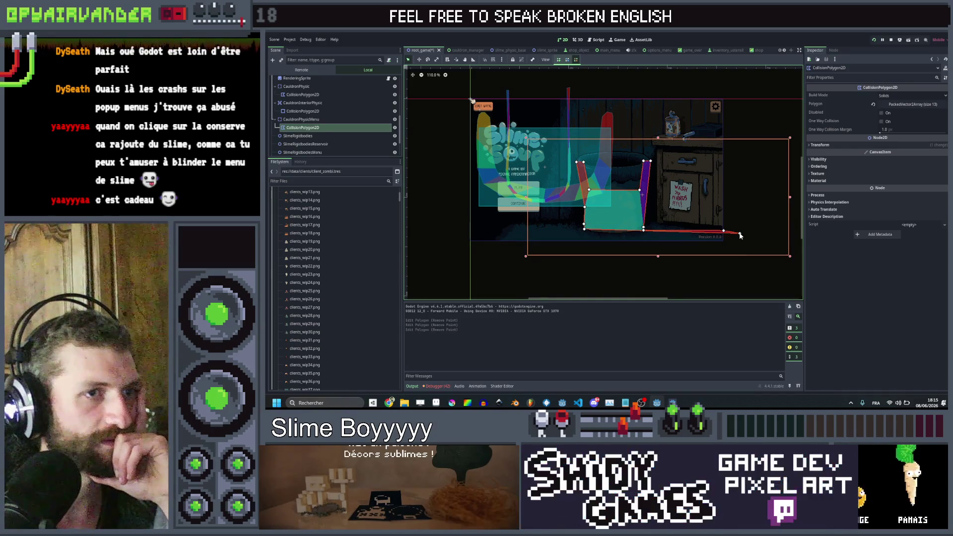
pyautogui.rightClick(724, 231)
pyautogui.scroll(5, 653, 227)
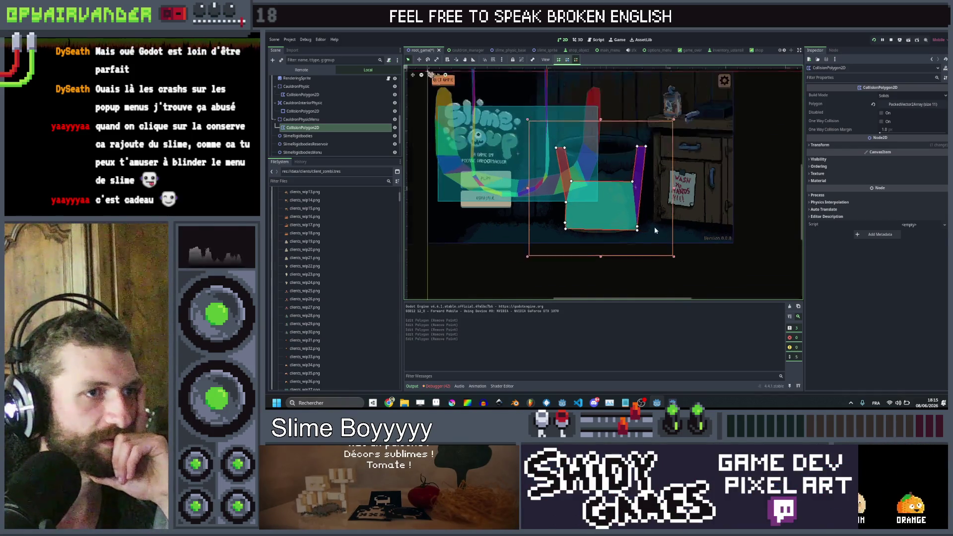
pyautogui.scroll(-2, 593, 209)
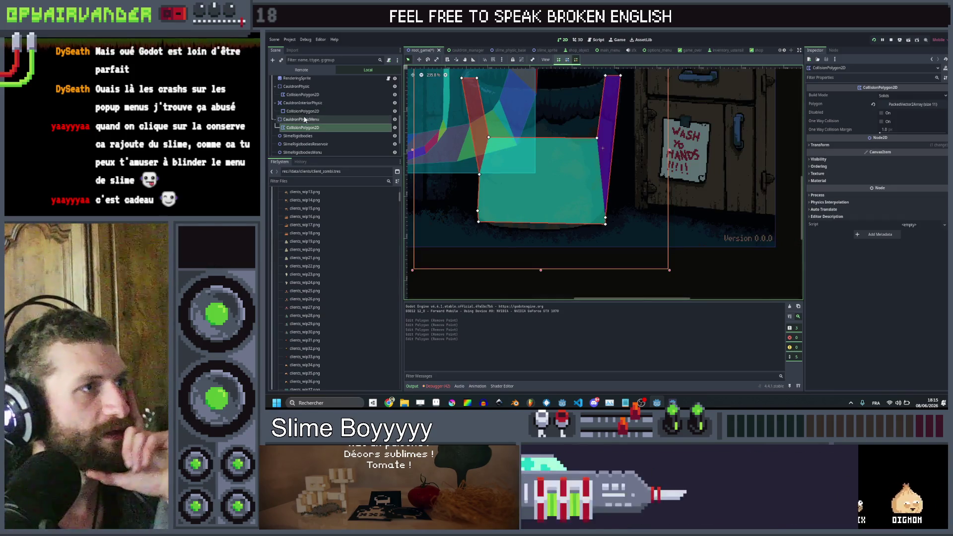
pyautogui.click(304, 119)
# Step: Duplicate CauldronPhysicMenu and clear all points of the copy's collision polygon
pyautogui.hotkey('ctrl', 'd')
pyautogui.click(304, 144)
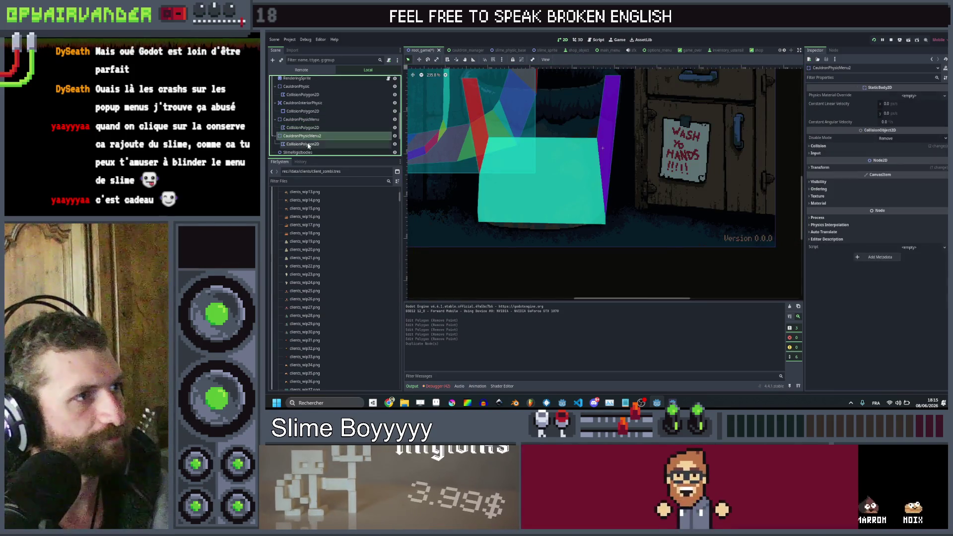
pyautogui.click(874, 105)
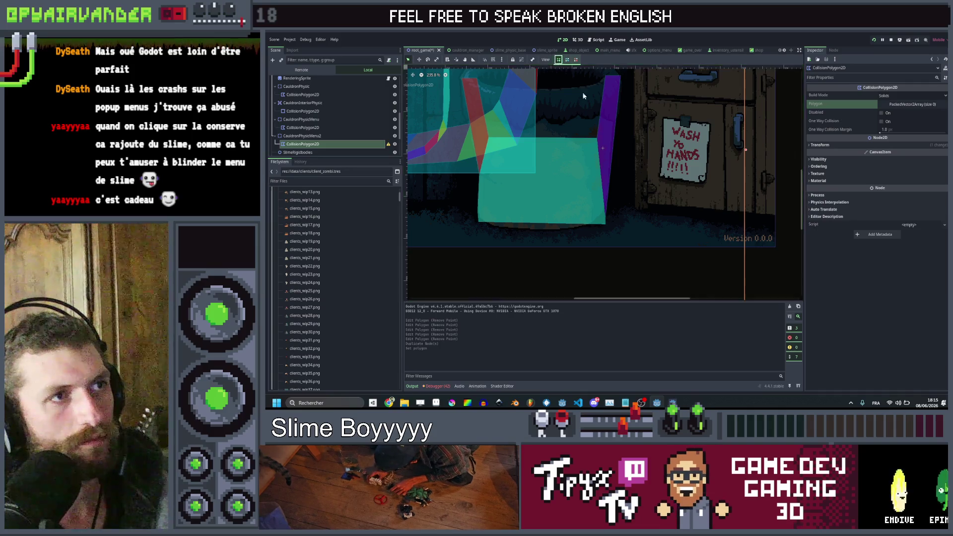
# Step: Draw a new floor-strip collision polygon along the bottom and raise its top-left corner
pyautogui.click(772, 225)
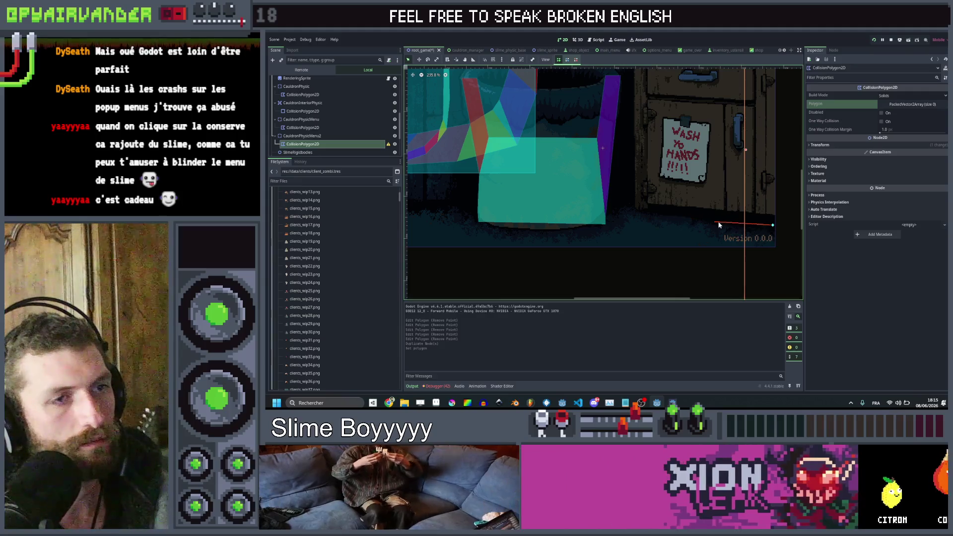
pyautogui.scroll(-1, 656, 222)
pyautogui.hotkey('ctrl', 'z')
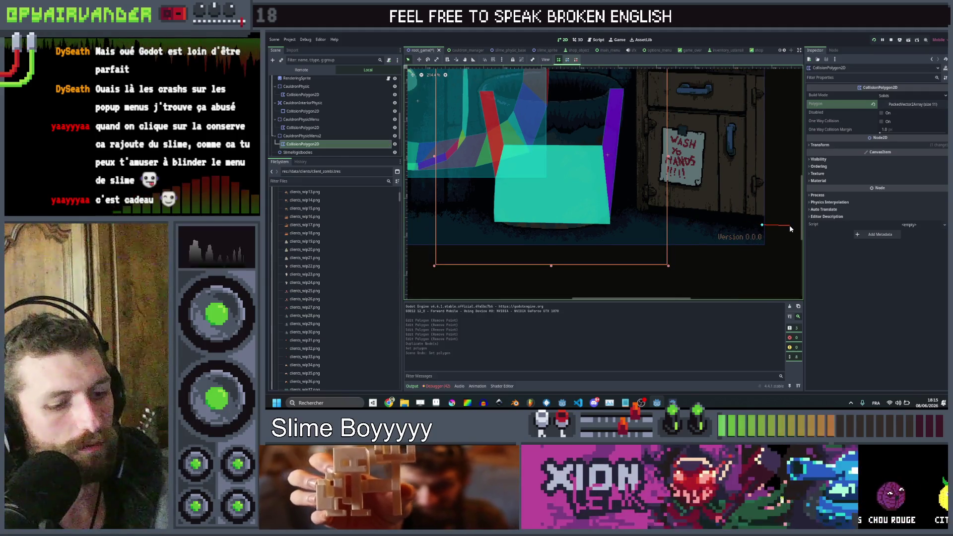
pyautogui.click(789, 251)
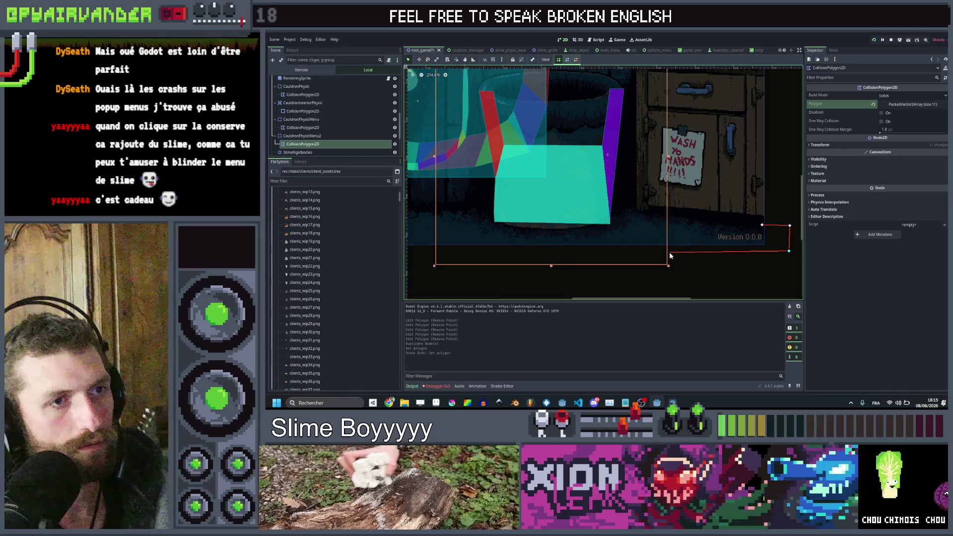
pyautogui.scroll(-4, 669, 251)
pyautogui.hscroll(-3, 511, 258)
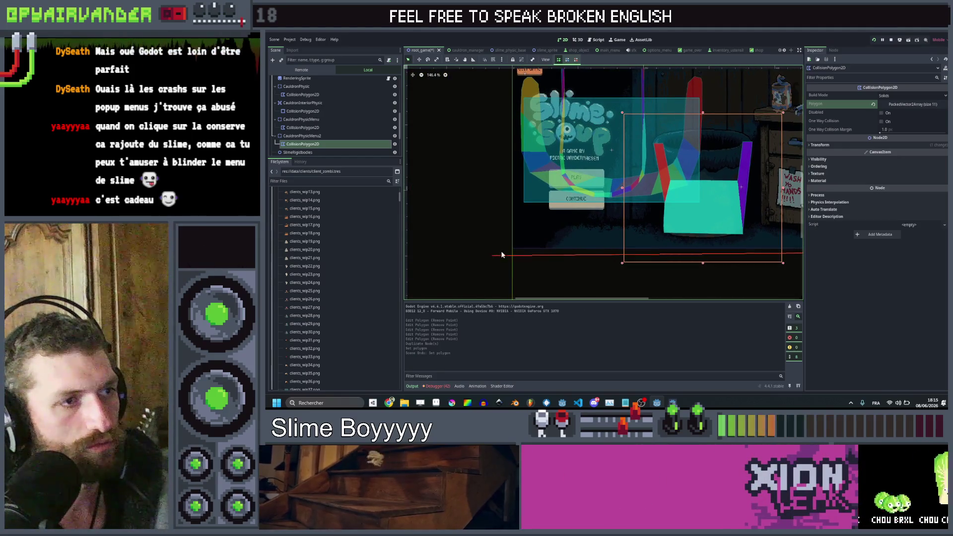
pyautogui.click(501, 252)
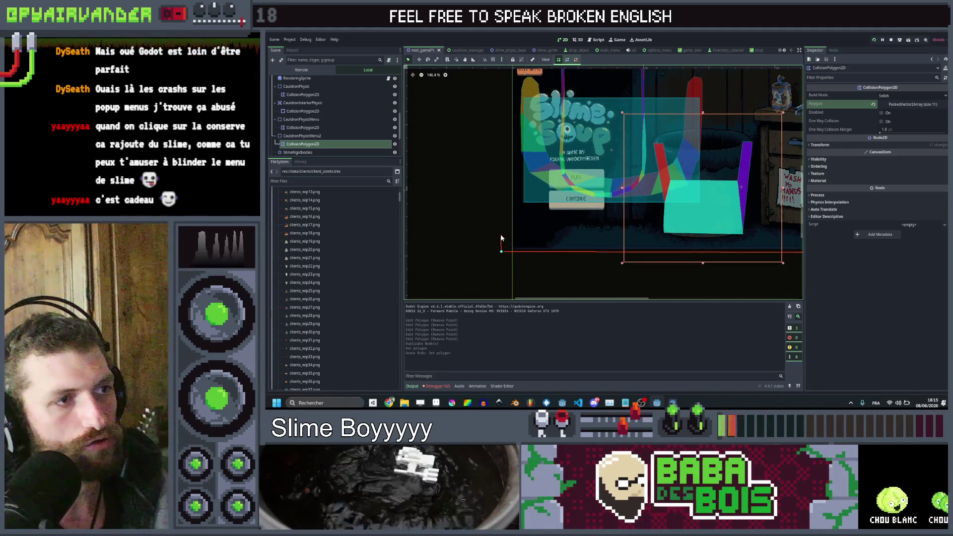
pyautogui.hscroll(5, 708, 239)
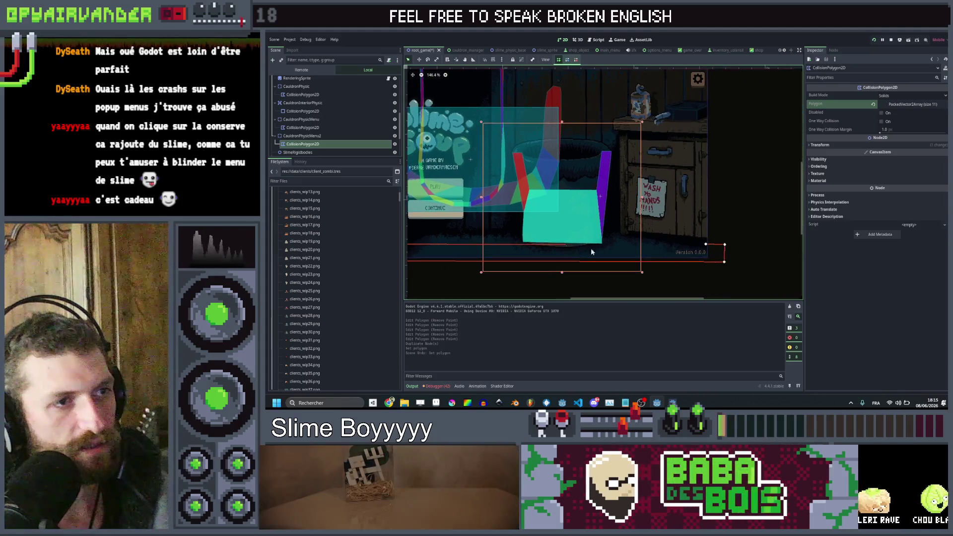
pyautogui.click(706, 245)
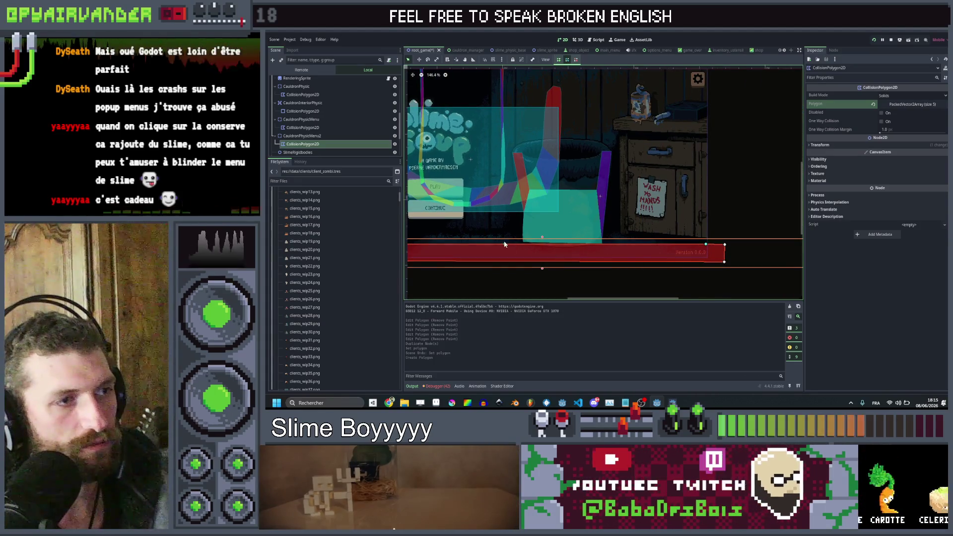
pyautogui.scroll(-3, 512, 227)
pyautogui.scroll(8, 535, 225)
pyautogui.moveTo(536, 222); pyautogui.dragTo(537, 214)
pyautogui.scroll(-6, 589, 207)
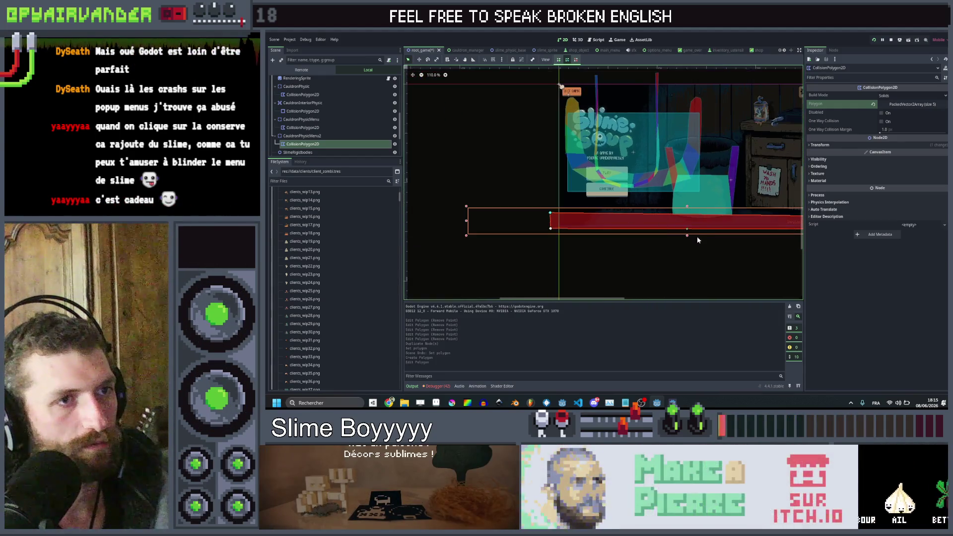
pyautogui.moveTo(697, 236); pyautogui.dragTo(559, 248)
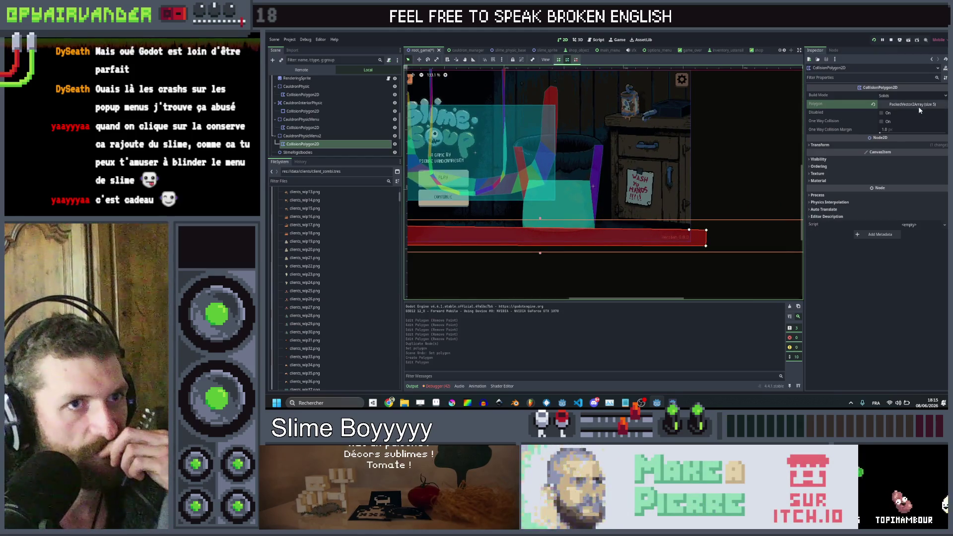
# Step: Check the CauldronPhysicMenu2 floor polygon and save root_game
pyautogui.click(334, 136)
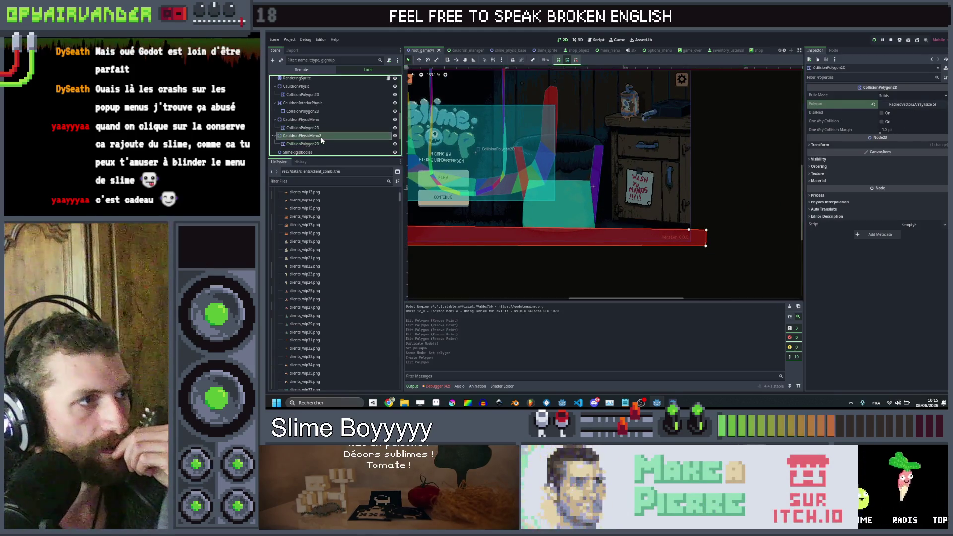
pyautogui.click(348, 144)
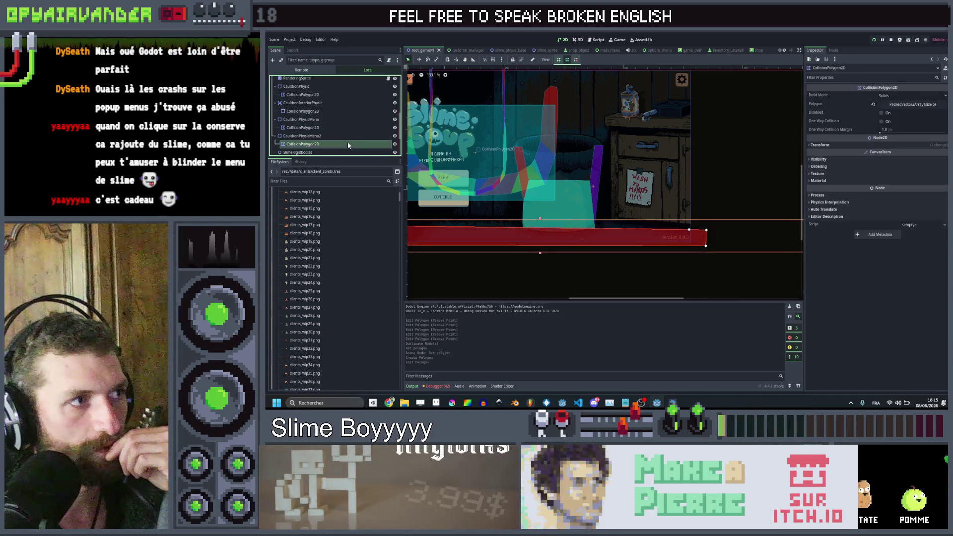
pyautogui.scroll(-2, 729, 241)
pyautogui.click(689, 285)
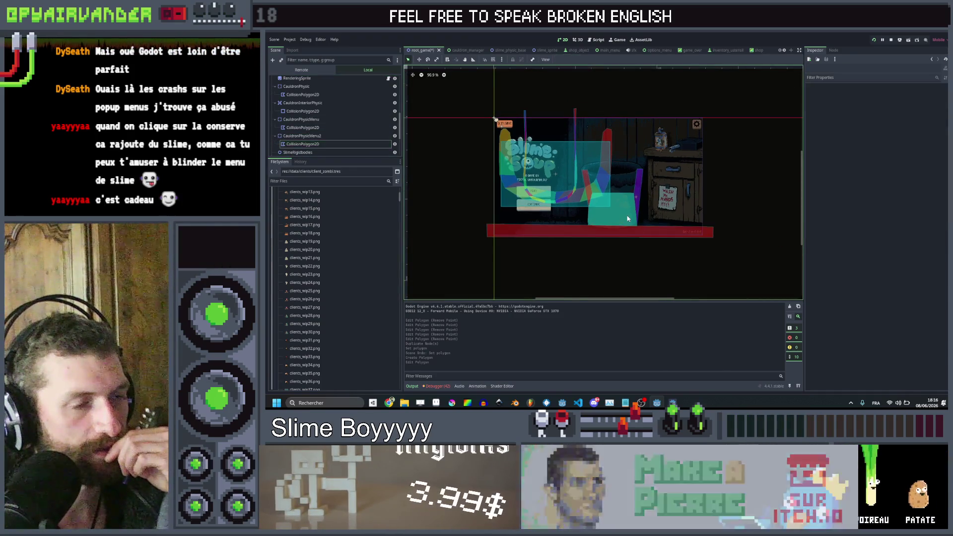
pyautogui.scroll(4, 611, 206)
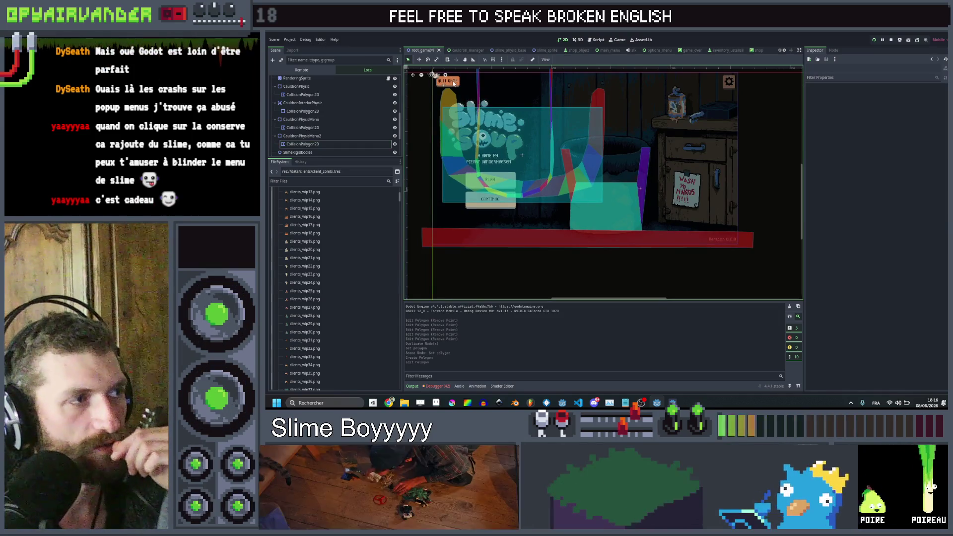
pyautogui.hotkey('ctrl', 's')
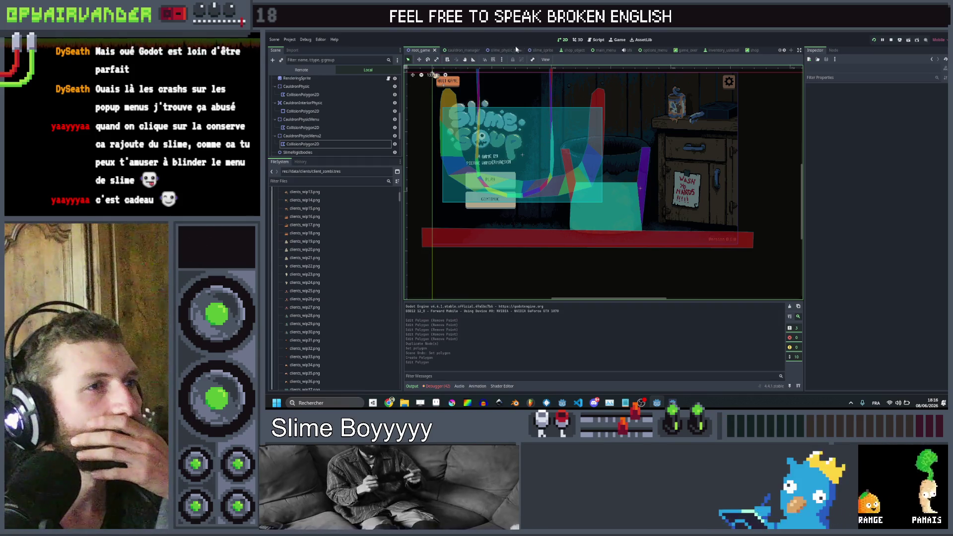
pyautogui.click(601, 50)
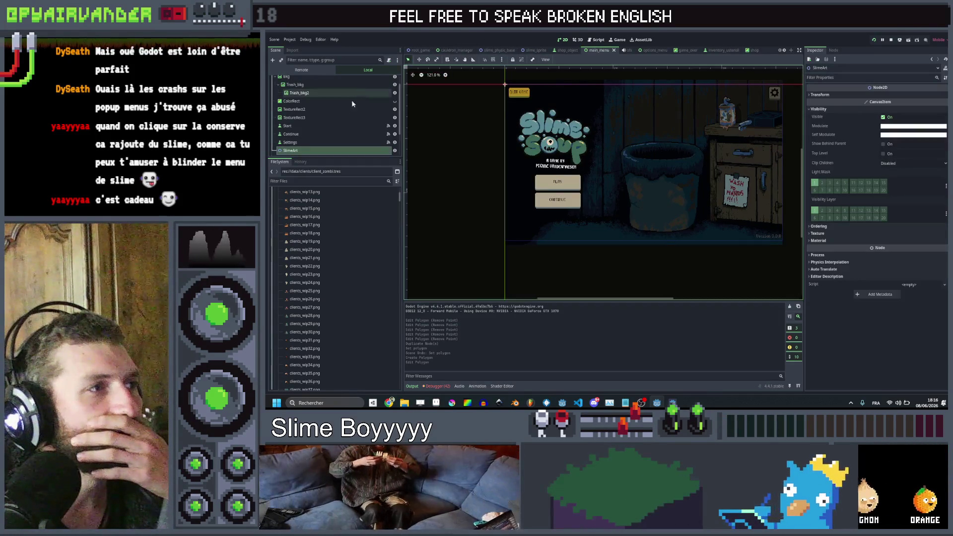
pyautogui.click(335, 97)
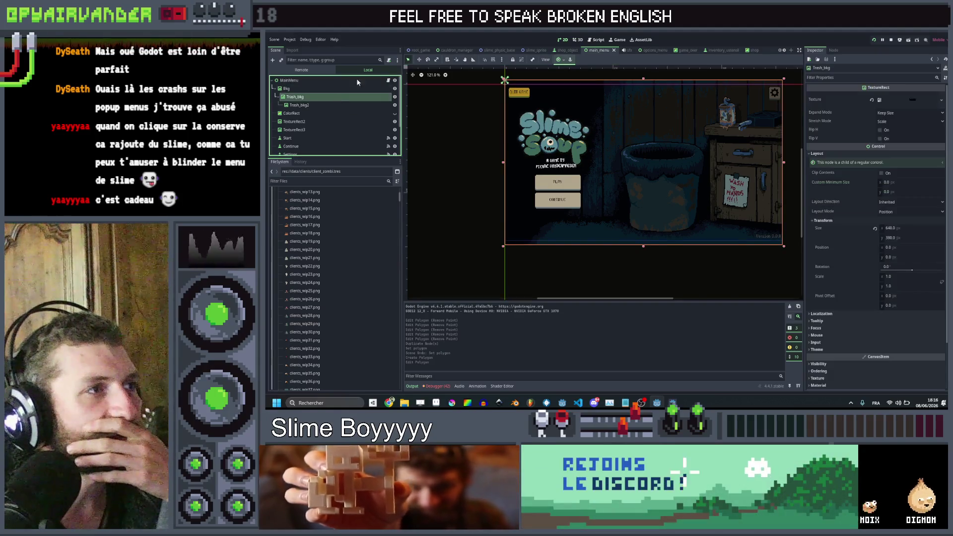
pyautogui.click(388, 80)
pyautogui.scroll(5, 460, 160)
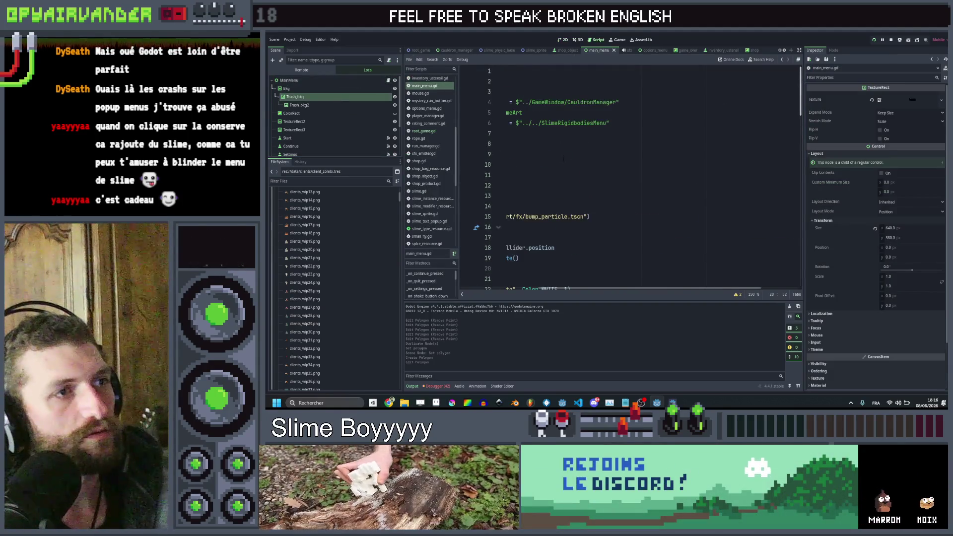
pyautogui.moveTo(297, 96); pyautogui.dragTo(529, 102)
pyautogui.hotkey('ctrl', 'z')
pyautogui.scroll(2, 596, 174)
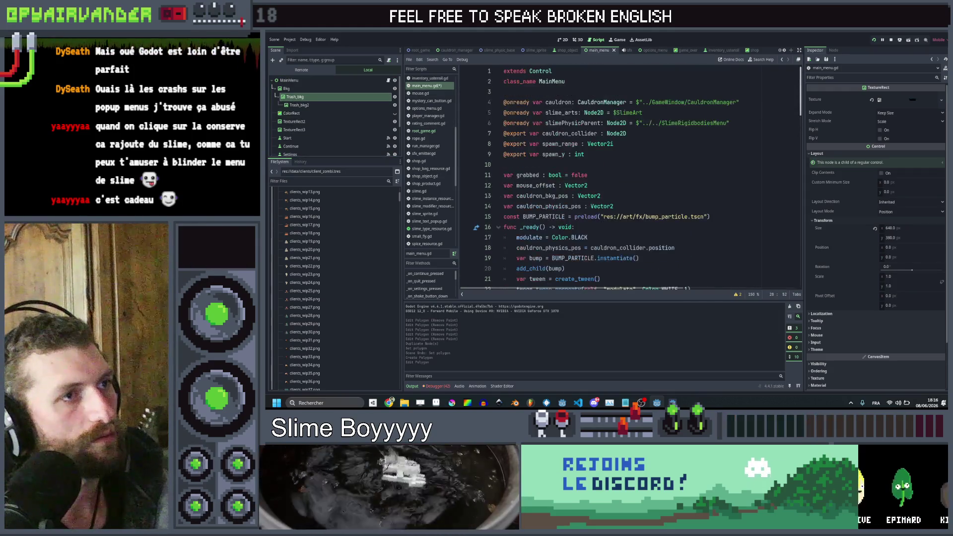
pyautogui.moveTo(297, 97)
pyautogui.mouseDown()
pyautogui.moveTo(501, 88)
pyautogui.moveTo(522, 99)
pyautogui.mouseUp()
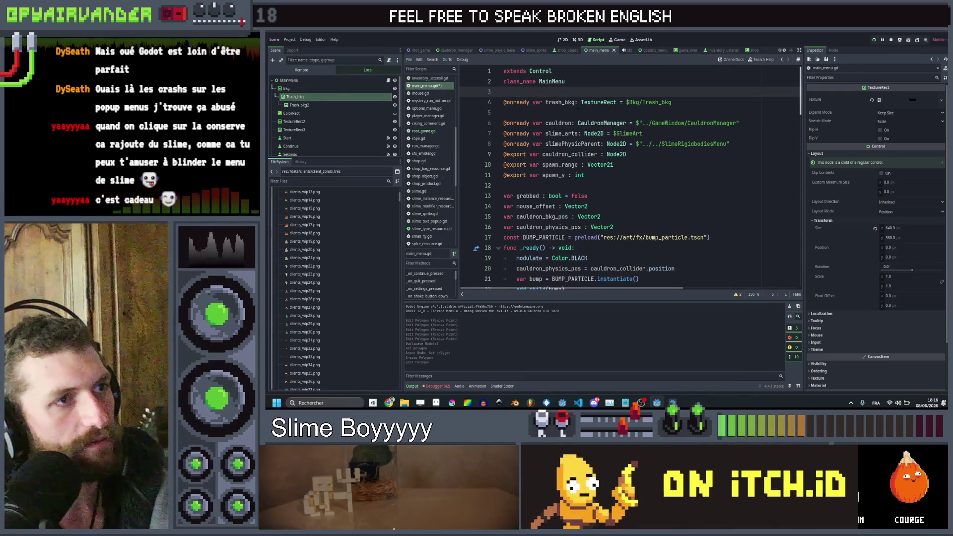
pyautogui.press('Delete')
pyautogui.scroll(-4, 581, 119)
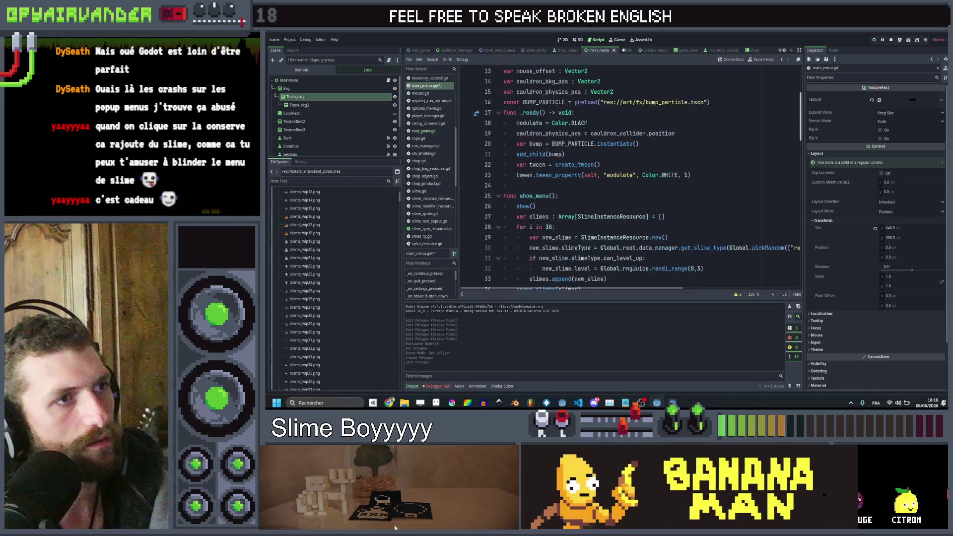
# Step: In _ready, duplicate the cauldron_physics_pos line and adapt the copy for trash_bkg
pyautogui.click(688, 133)
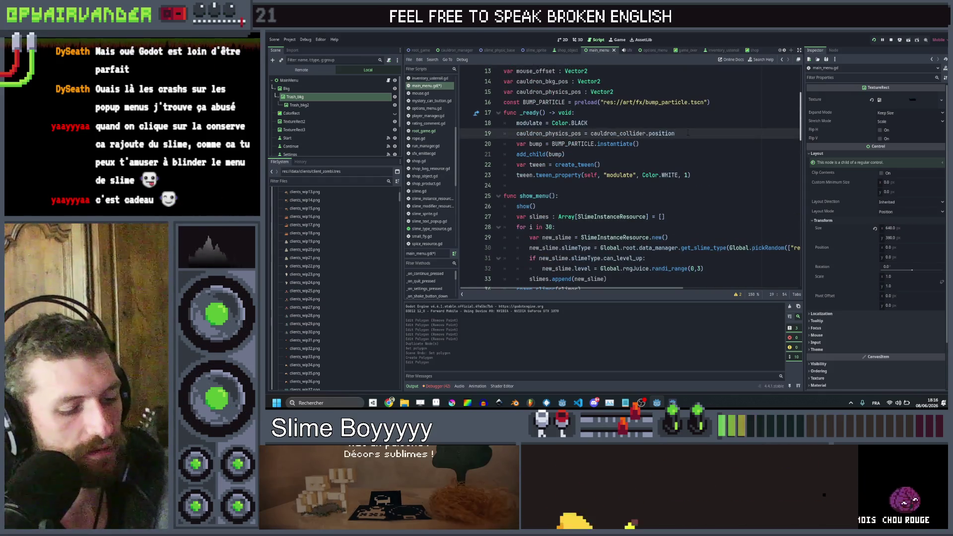
pyautogui.hotkey('ctrl', 'shift', 'd')
pyautogui.press('Up')
pyautogui.press('Home')
pyautogui.hotkey('ctrl', 'shift', 'Right')
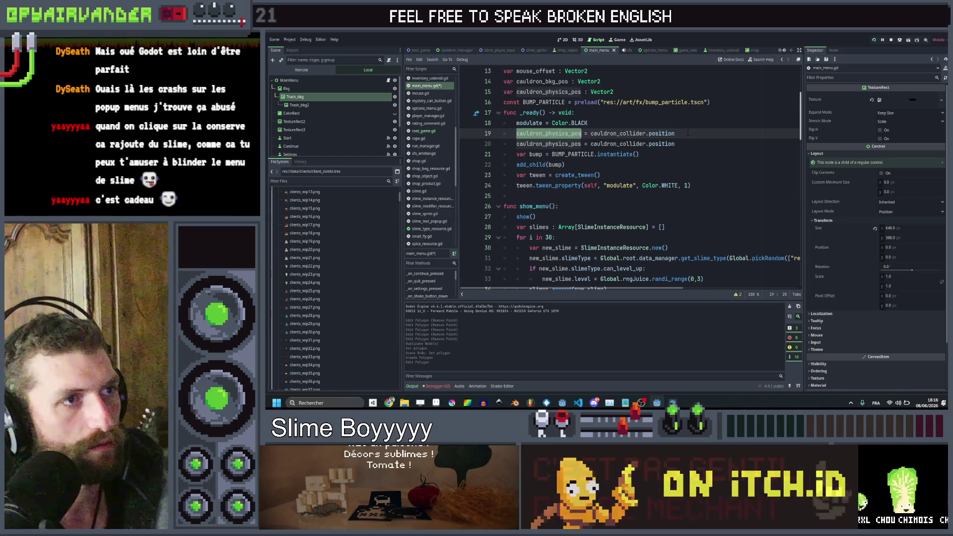
pyautogui.hotkey('ctrl', 'Right')
pyautogui.hotkey('ctrl', 'Right')
pyautogui.hotkey('ctrl', 'Left')
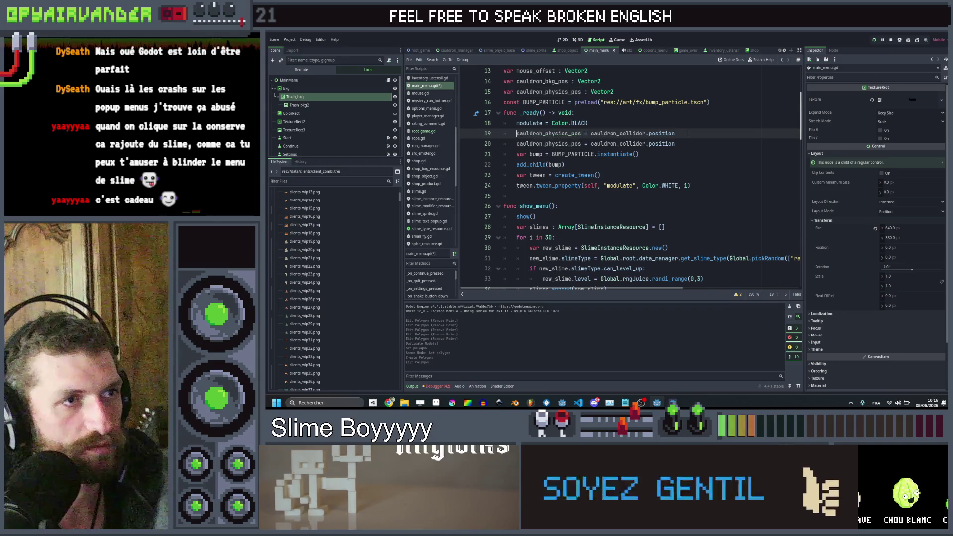
pyautogui.press('Home')
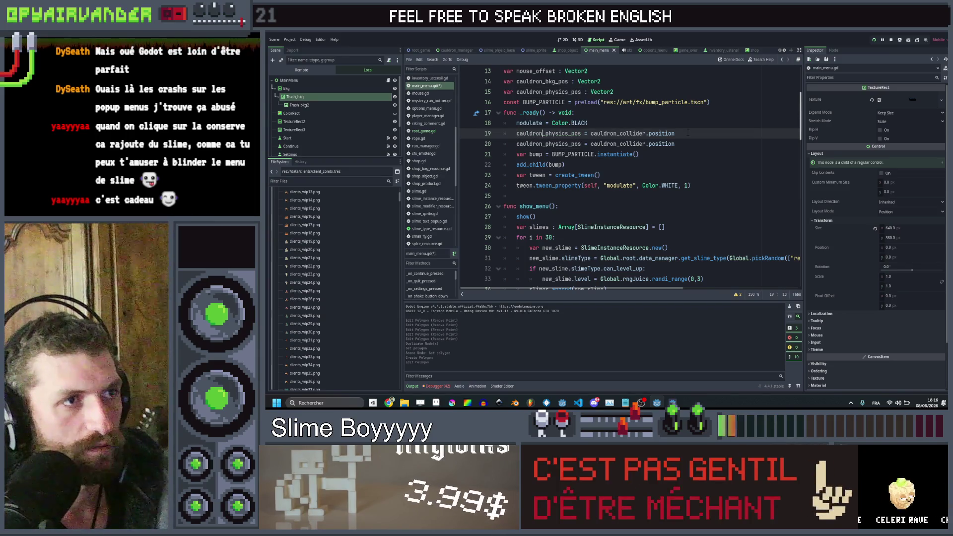
pyautogui.hotkey('shift', 'Right')
pyautogui.hotkey('shift', 'Right')
pyautogui.hotkey('shift', 'Right')
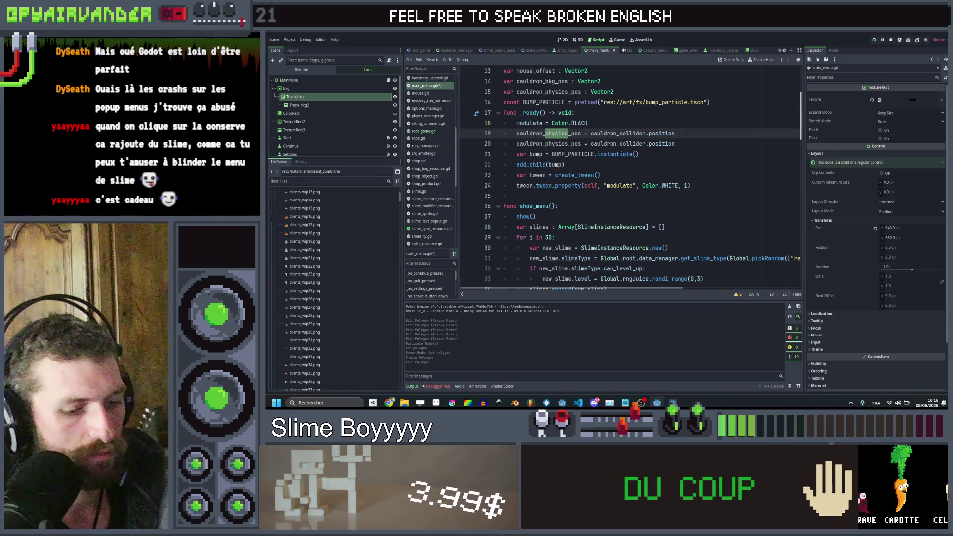
pyautogui.write('bkg')
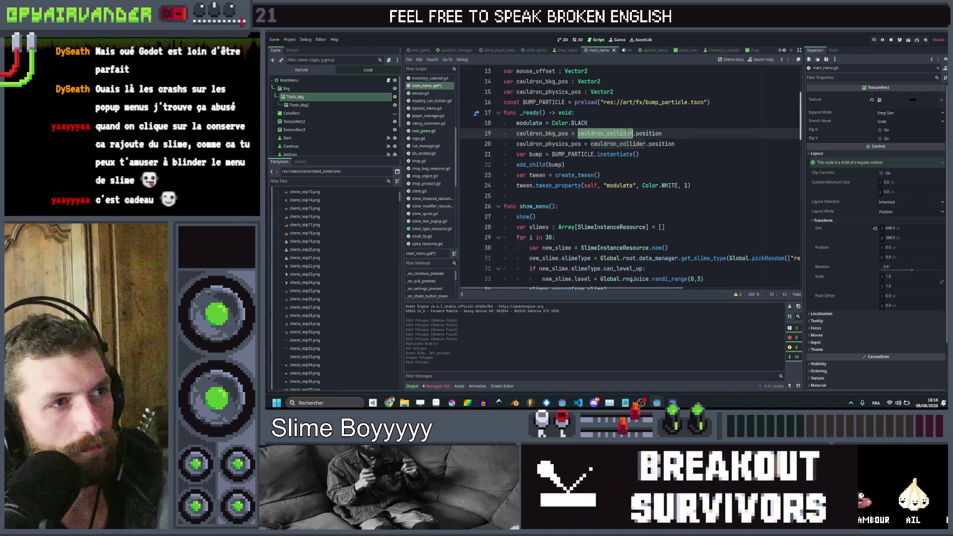
pyautogui.scroll(2, 627, 132)
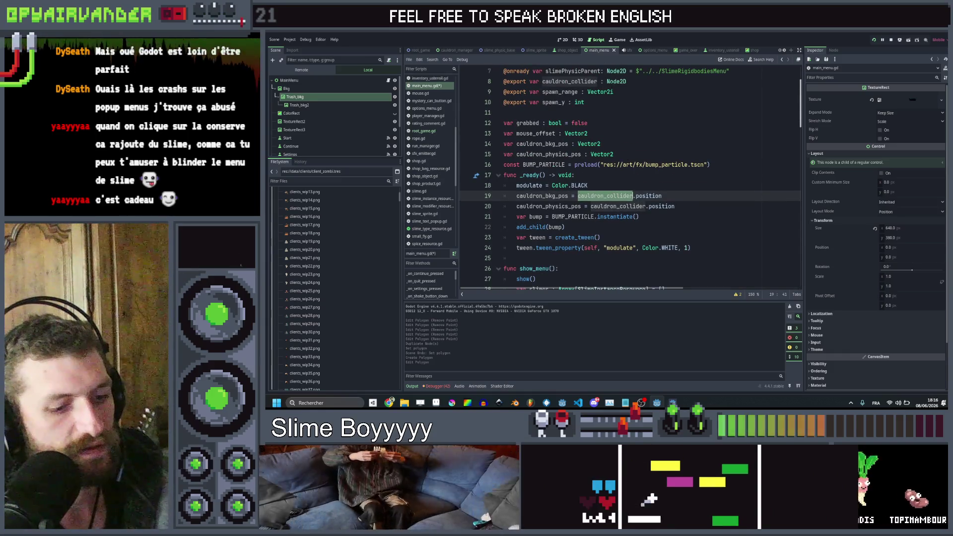
pyautogui.write('tr')
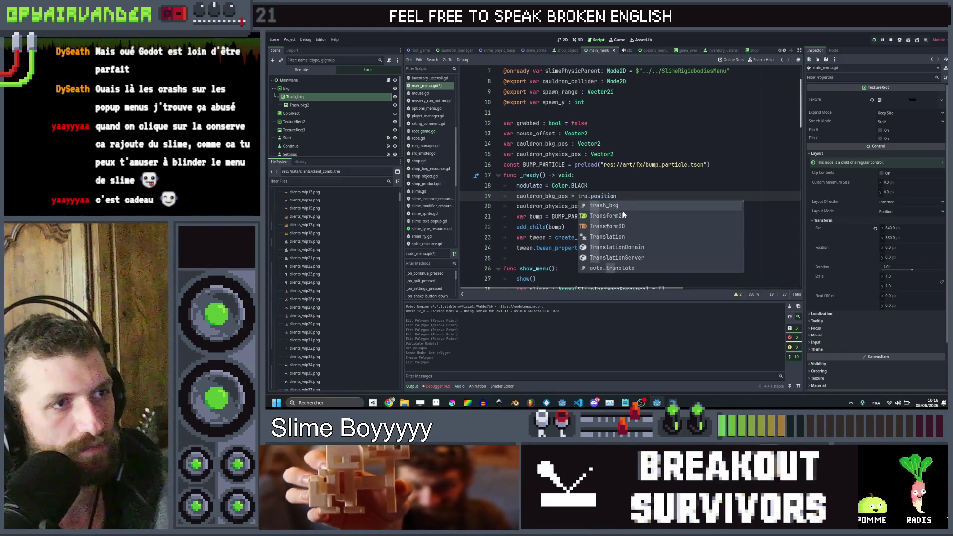
pyautogui.press('Return')
# Step: In _process, duplicate the cauldron_collider lerp line and make it move trash_bkg
pyautogui.scroll(-10, 631, 200)
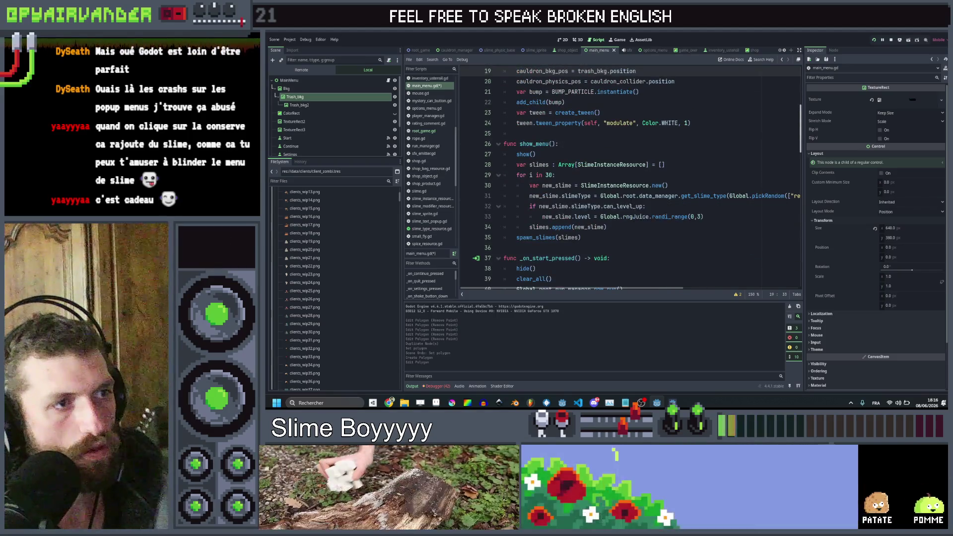
pyautogui.scroll(-7, 630, 200)
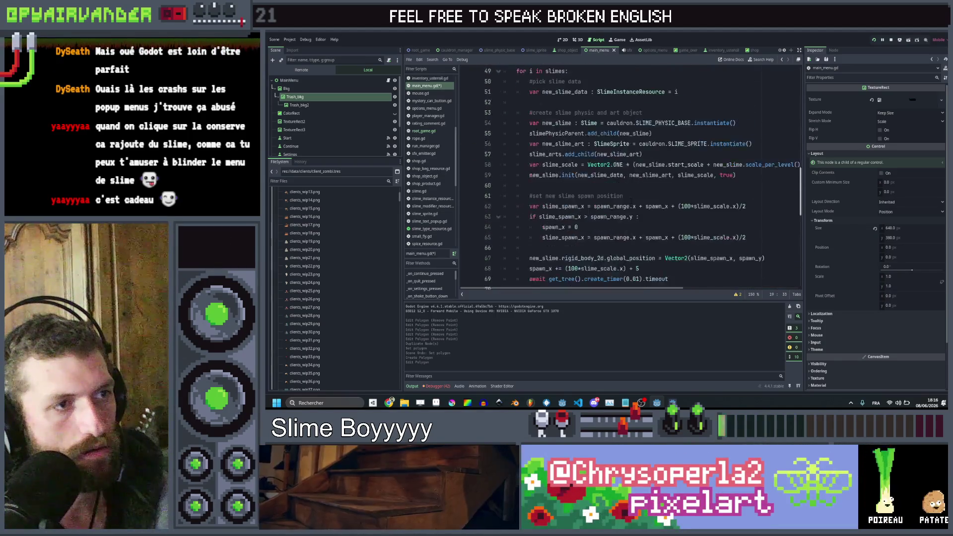
pyautogui.scroll(-2, 630, 200)
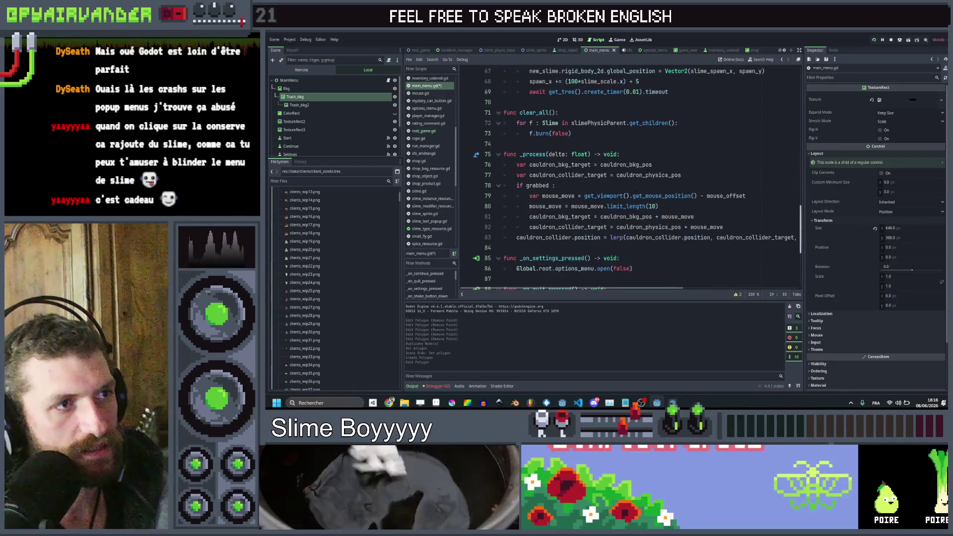
pyautogui.click(650, 164)
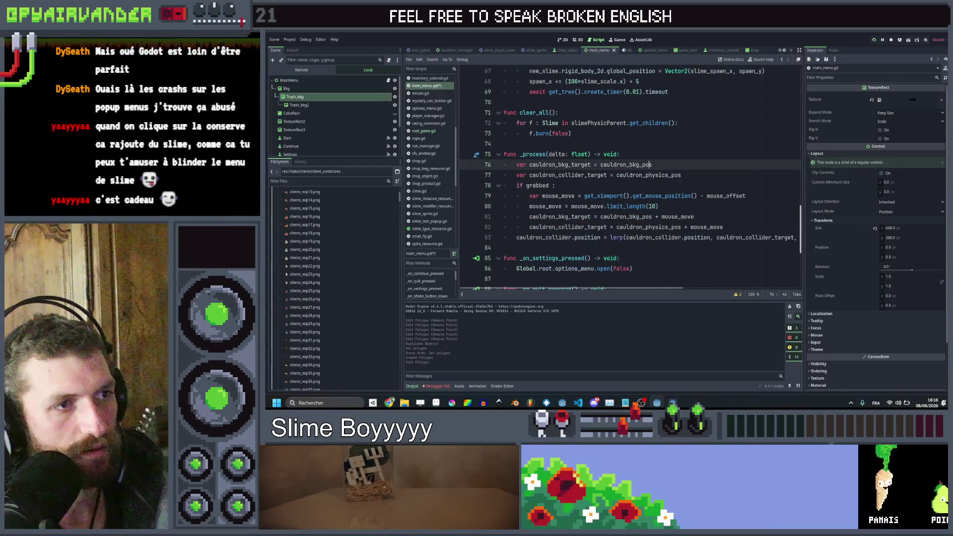
pyautogui.click(531, 237)
pyautogui.hotkey('ctrl', 'shift', 'd')
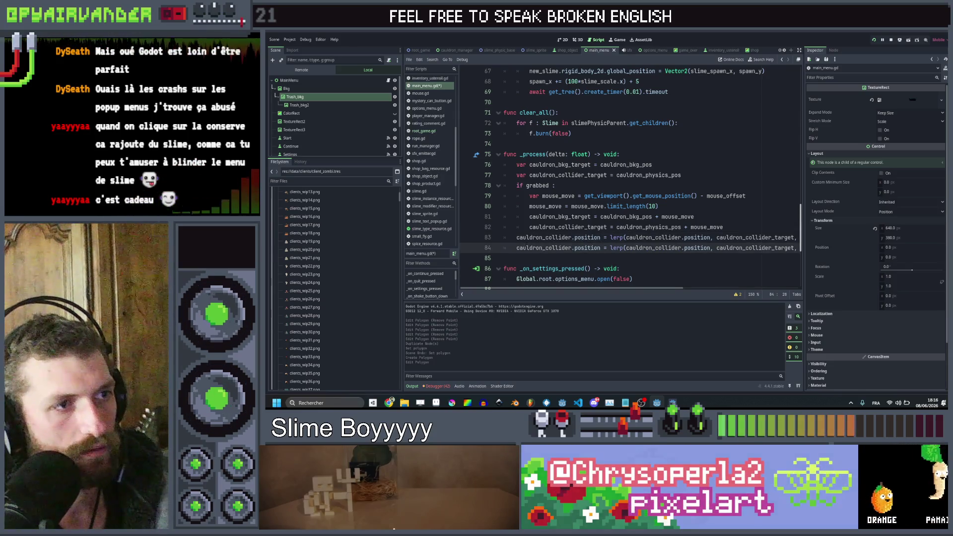
pyautogui.doubleClick(530, 237)
pyautogui.write('tra')
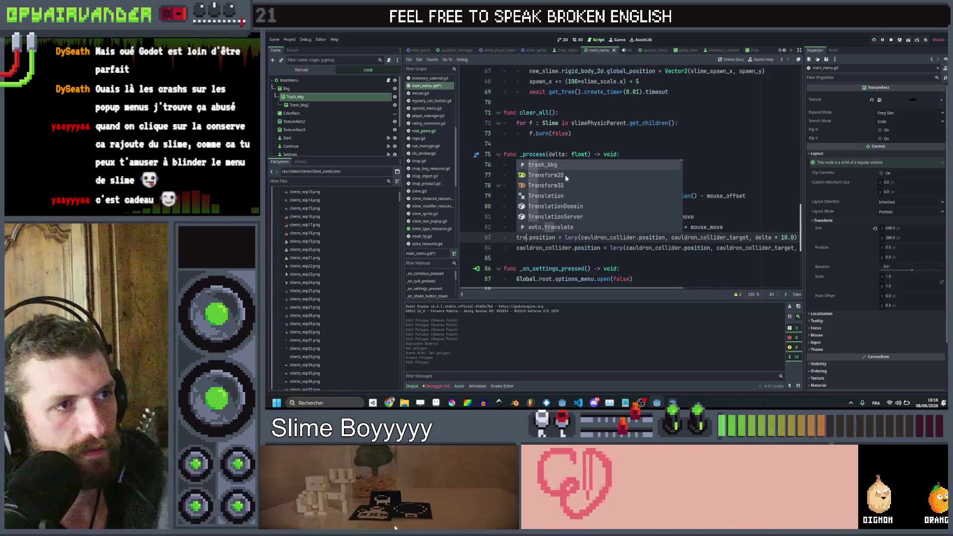
pyautogui.click(565, 167)
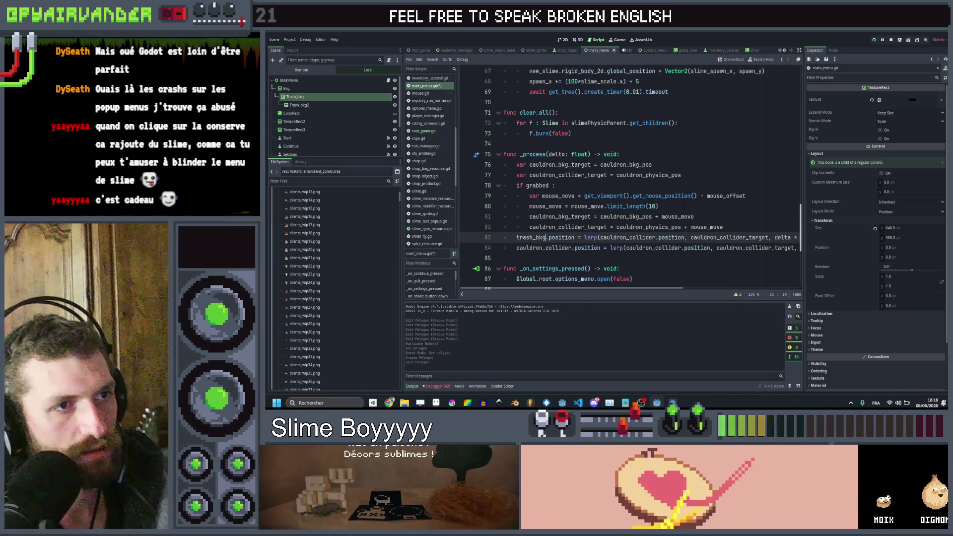
# Step: Make trash_bkg lerp toward cauldron_bkg_target and save the script
pyautogui.hscroll(-3, 630, 179)
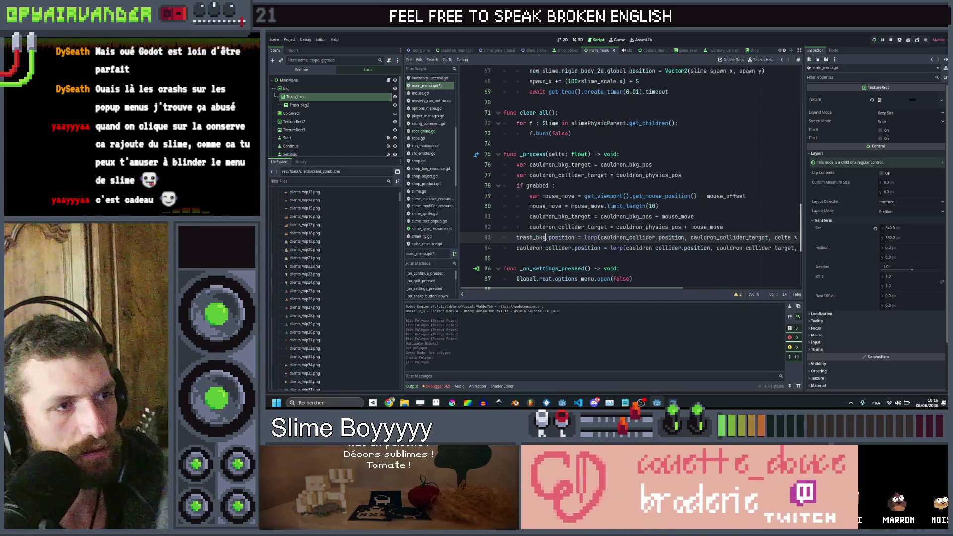
pyautogui.click(537, 237)
pyautogui.doubleClick(618, 237)
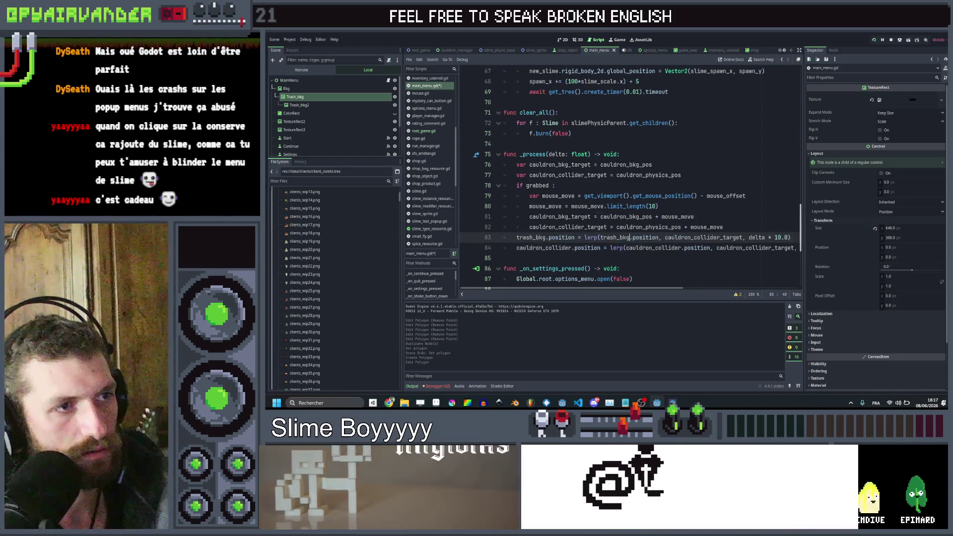
pyautogui.click(595, 216)
pyautogui.hscroll(3, 596, 216)
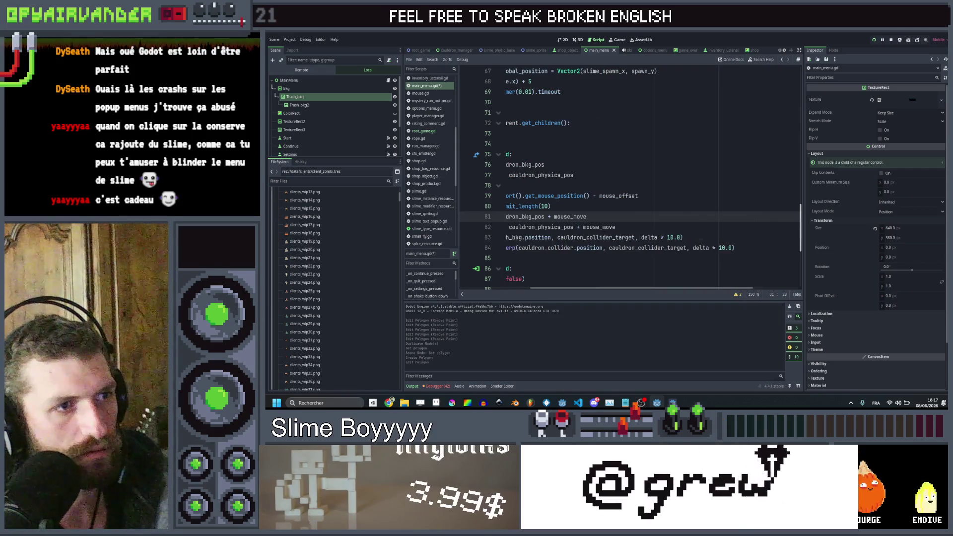
pyautogui.doubleClick(704, 237)
pyautogui.write('cauldron_bkg_target')
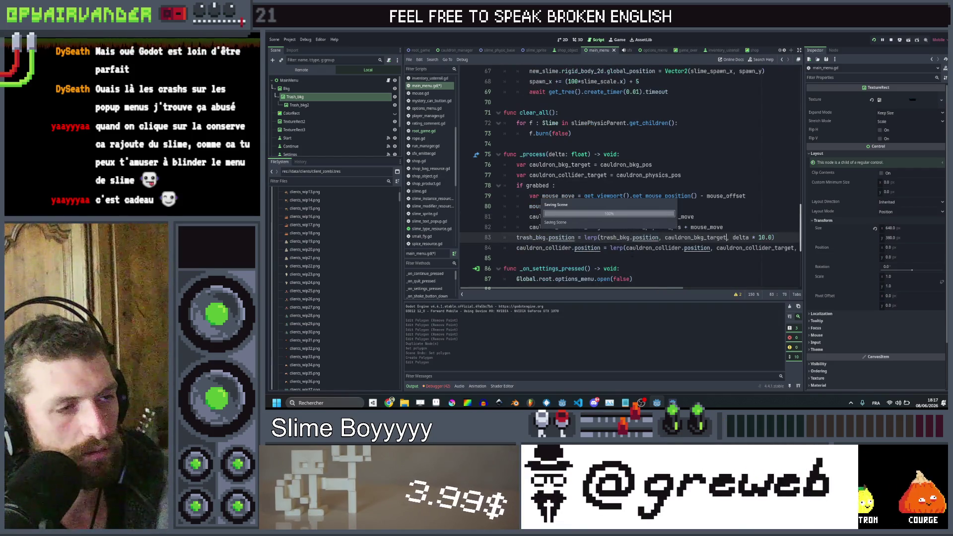
pyautogui.hotkey('ctrl', 's')
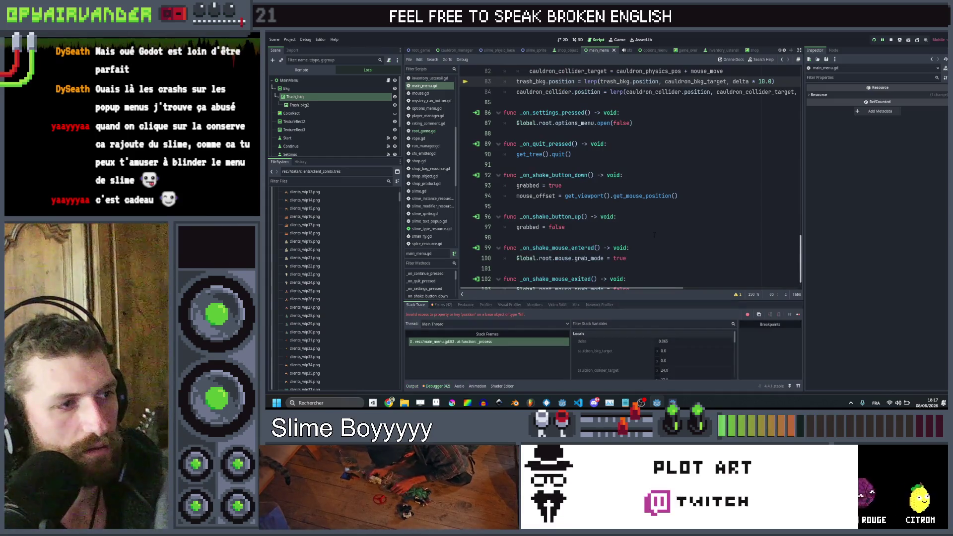
pyautogui.scroll(1, 654, 234)
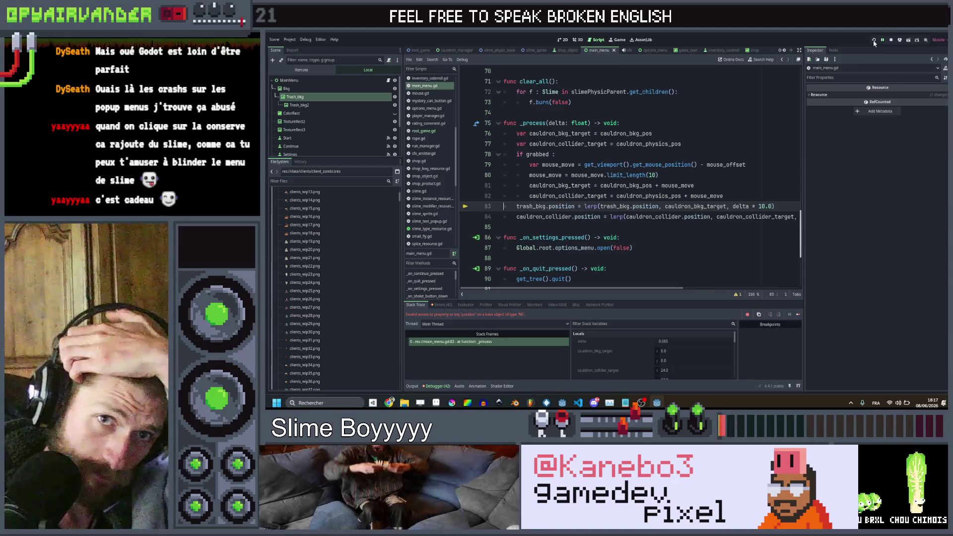
# Step: Run the game to test the moving background, close it, and open cauldron_manager.gd
pyautogui.click(875, 43)
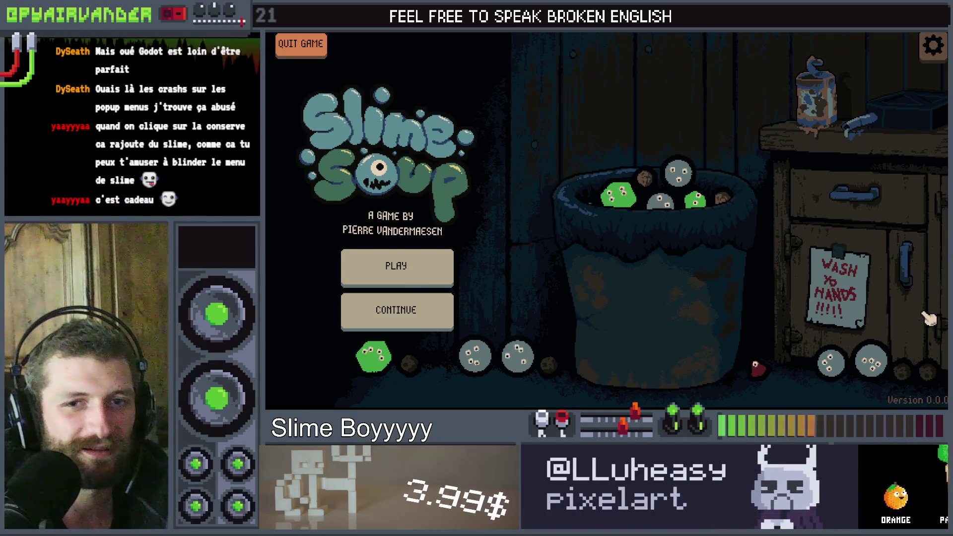
pyautogui.hotkey('alt', 'F4')
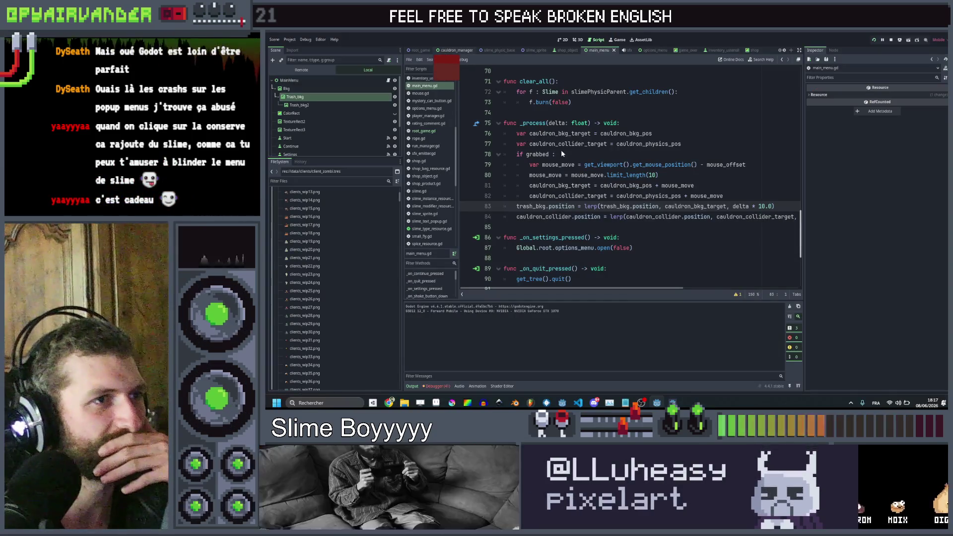
pyautogui.click(456, 50)
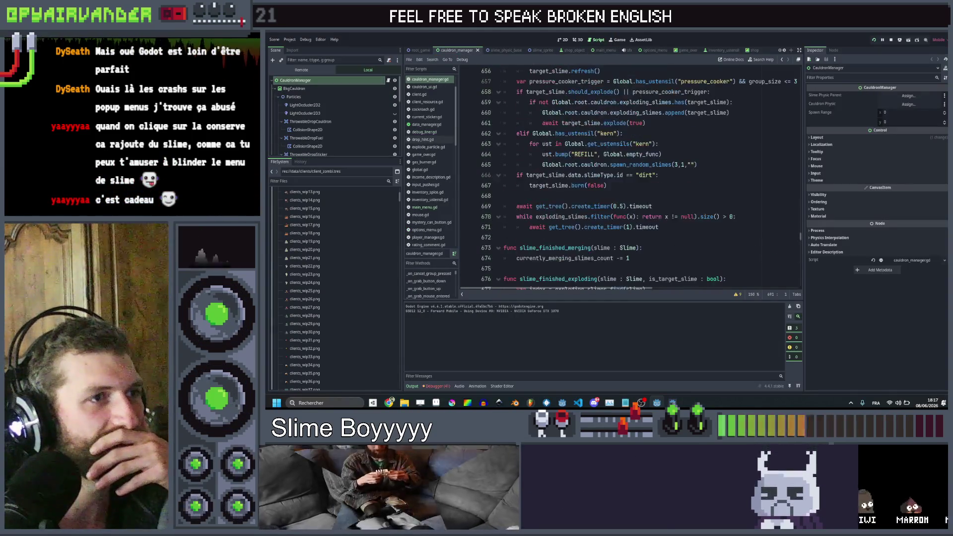
# Step: Find the rotation_target declaration and explosion_tilt update in cauldron_manager.gd's _process
pyautogui.scroll(20, 631, 177)
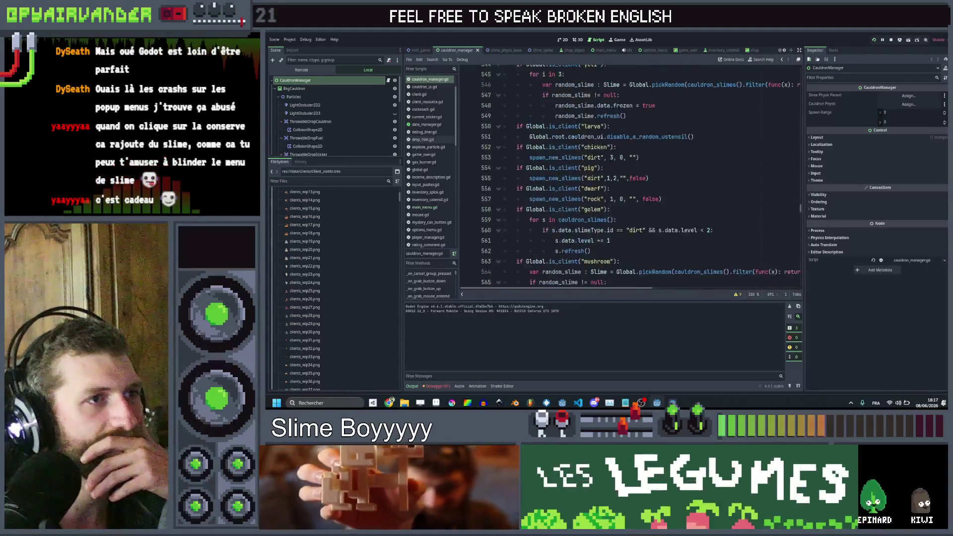
pyautogui.scroll(10, 630, 176)
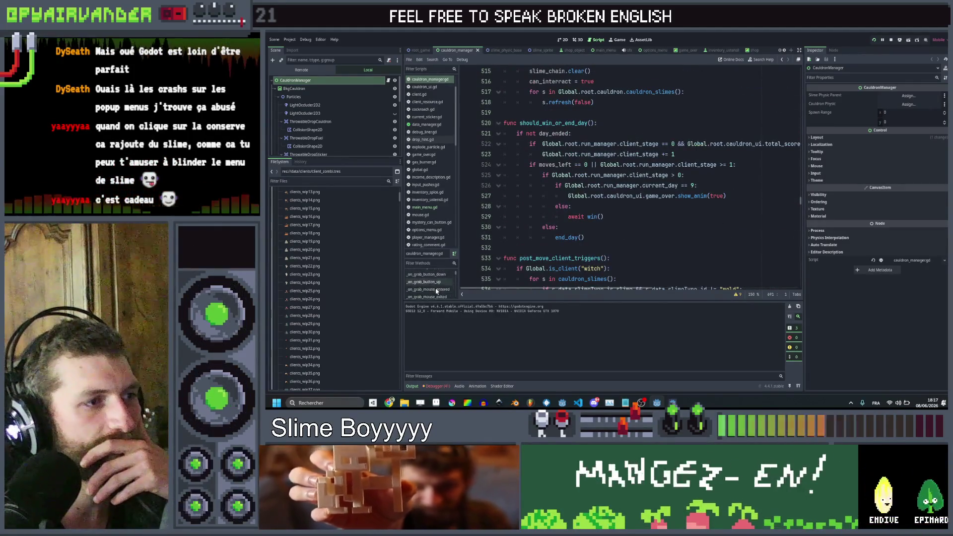
pyautogui.scroll(5, 430, 283)
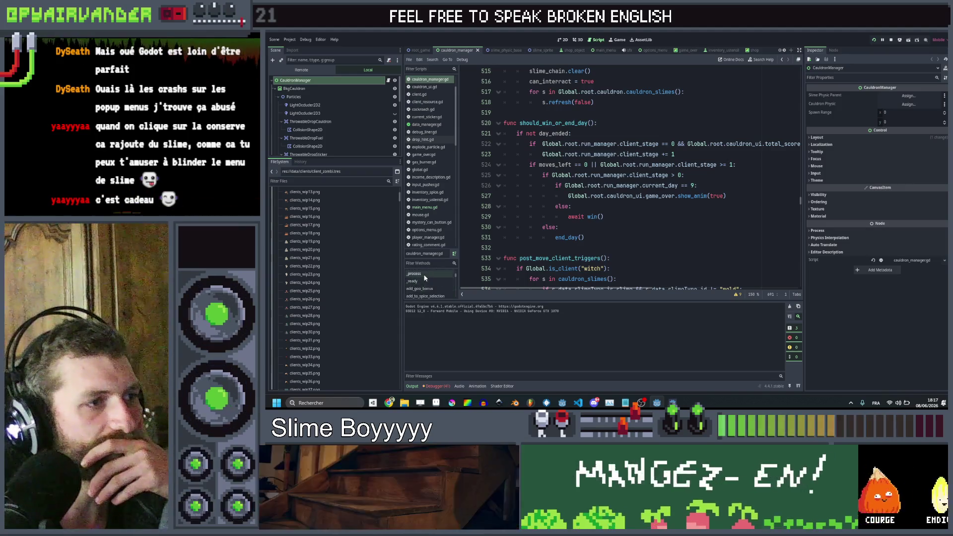
pyautogui.click(415, 273)
pyautogui.scroll(-1, 722, 177)
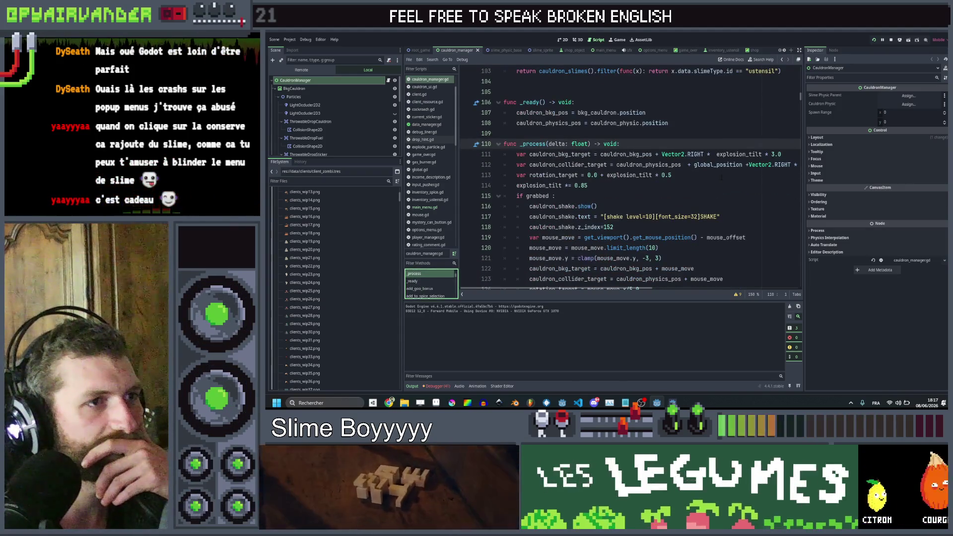
pyautogui.scroll(-1, 721, 178)
pyautogui.click(611, 154)
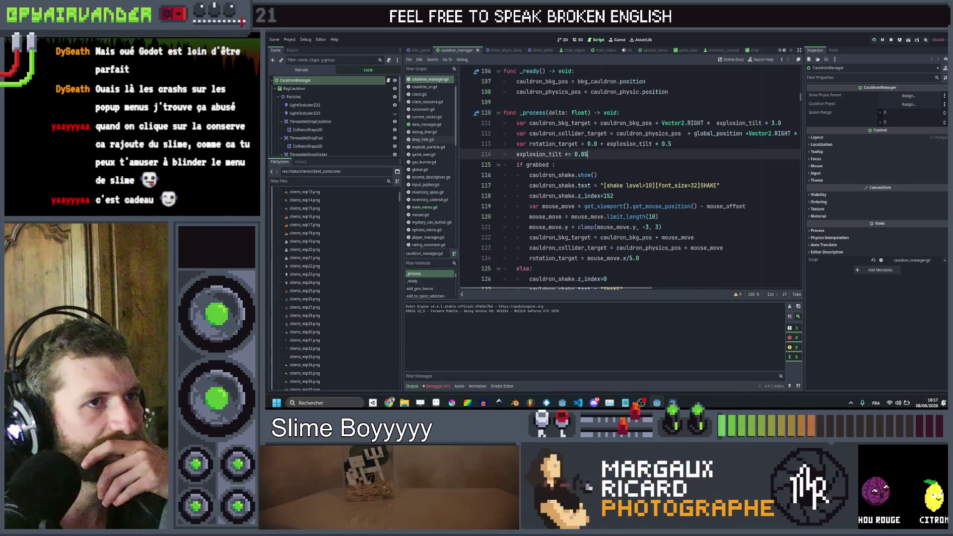
pyautogui.click(575, 144)
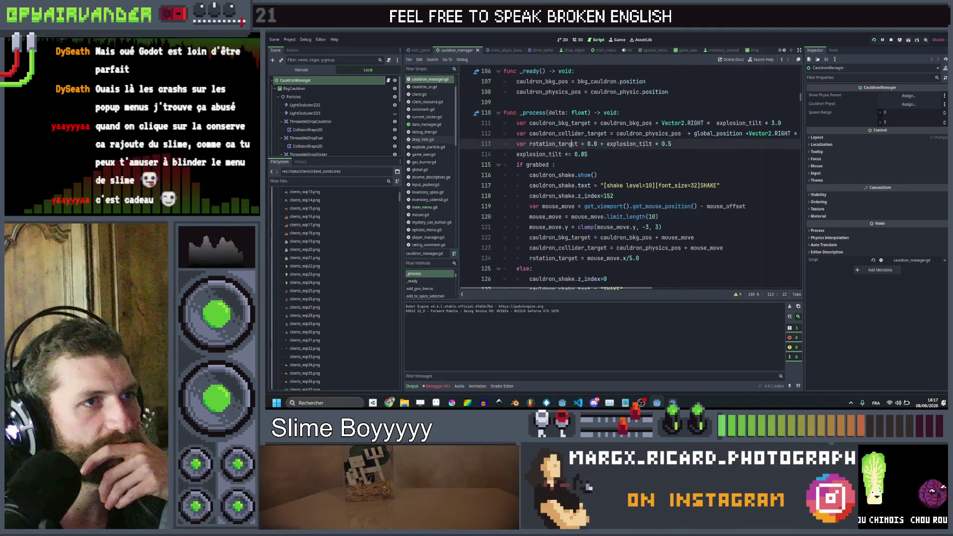
pyautogui.moveTo(587, 144); pyautogui.dragTo(517, 144)
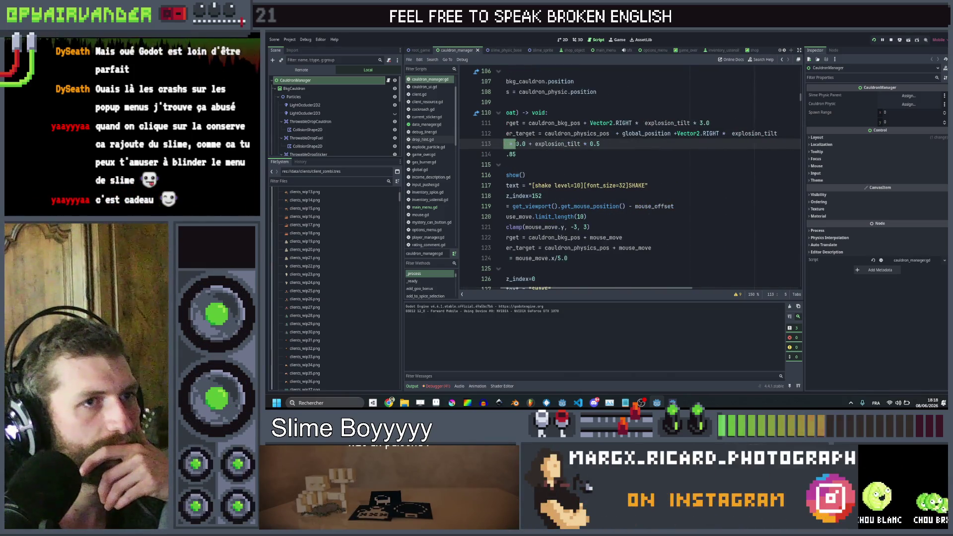
pyautogui.scroll(-5, 630, 179)
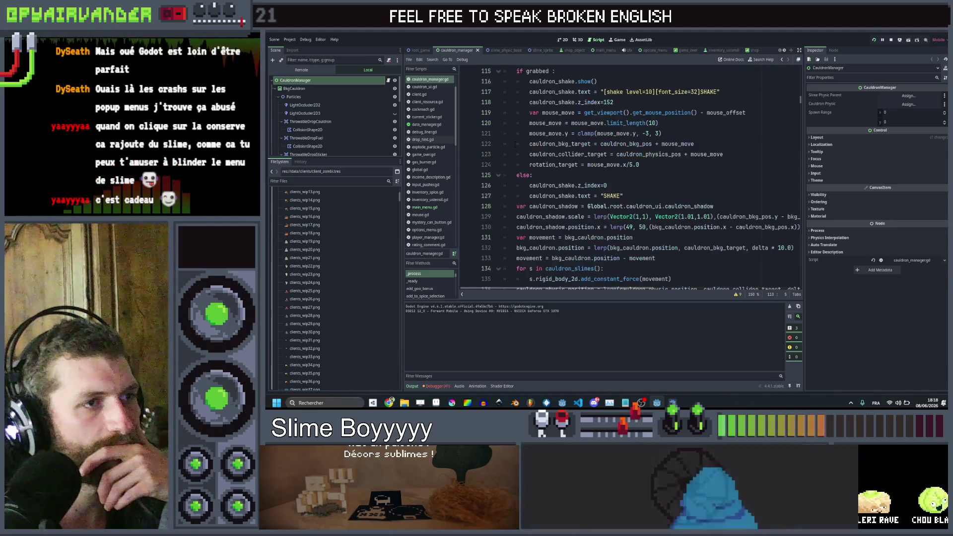
pyautogui.scroll(4, 630, 179)
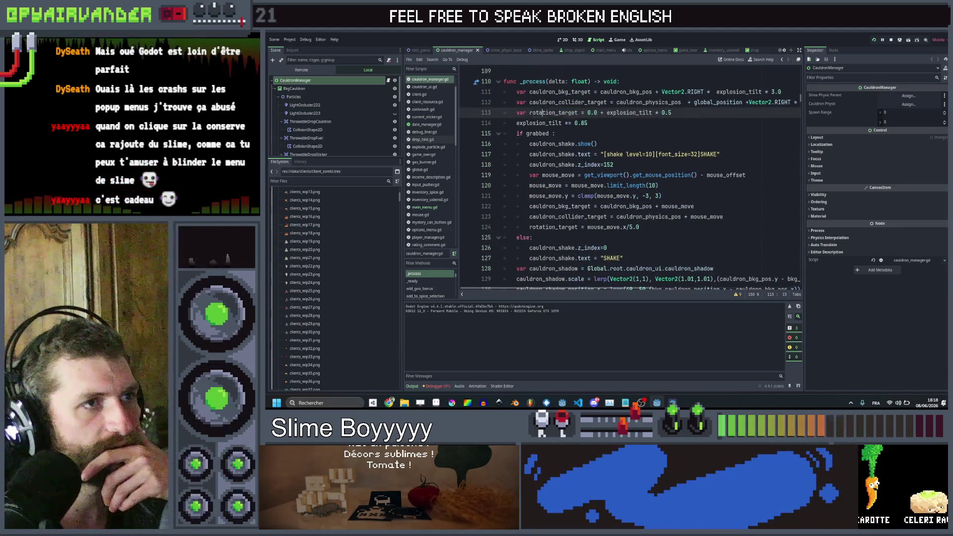
# Step: Select and copy the two rotation_degrees lerp lines 137–138
pyautogui.doubleClick(553, 113)
pyautogui.scroll(-1, 553, 113)
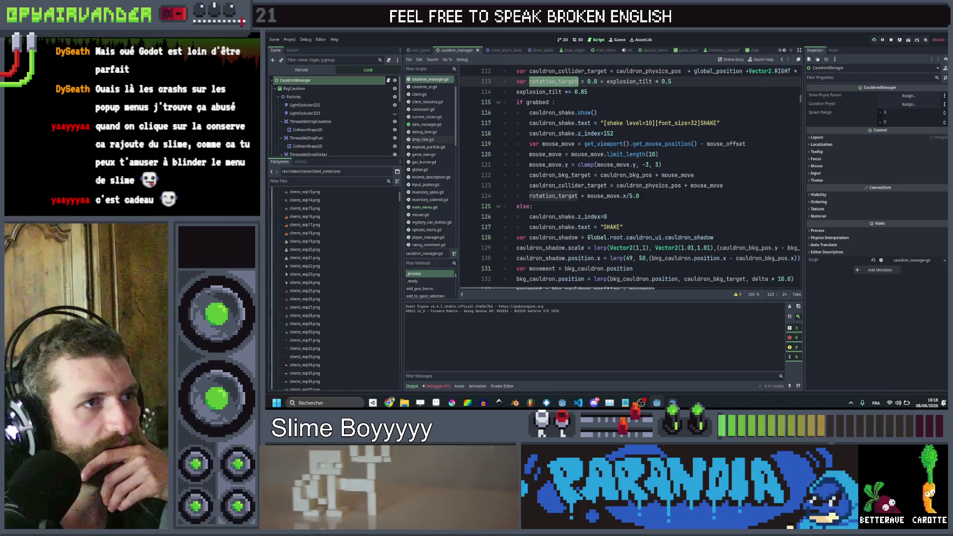
pyautogui.scroll(-3, 642, 196)
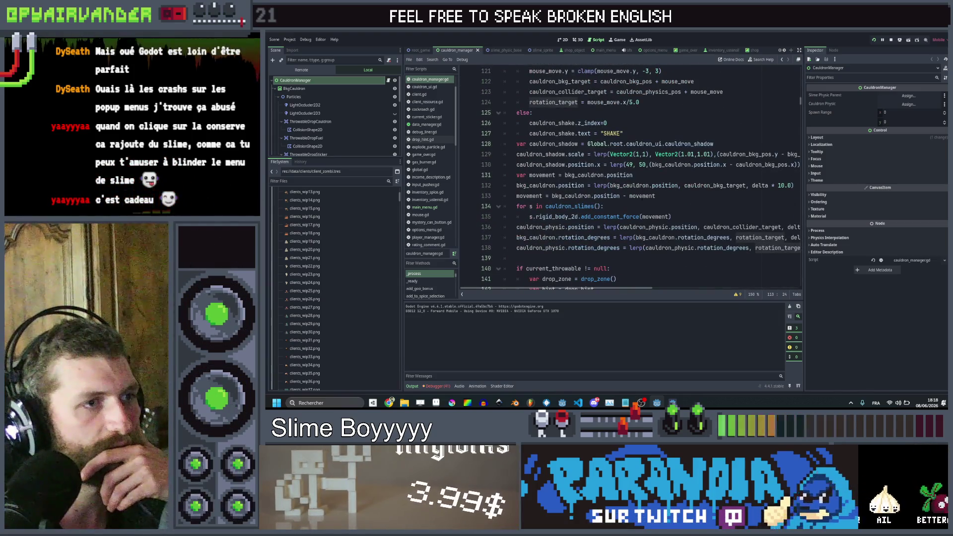
pyautogui.hscroll(5, 678, 272)
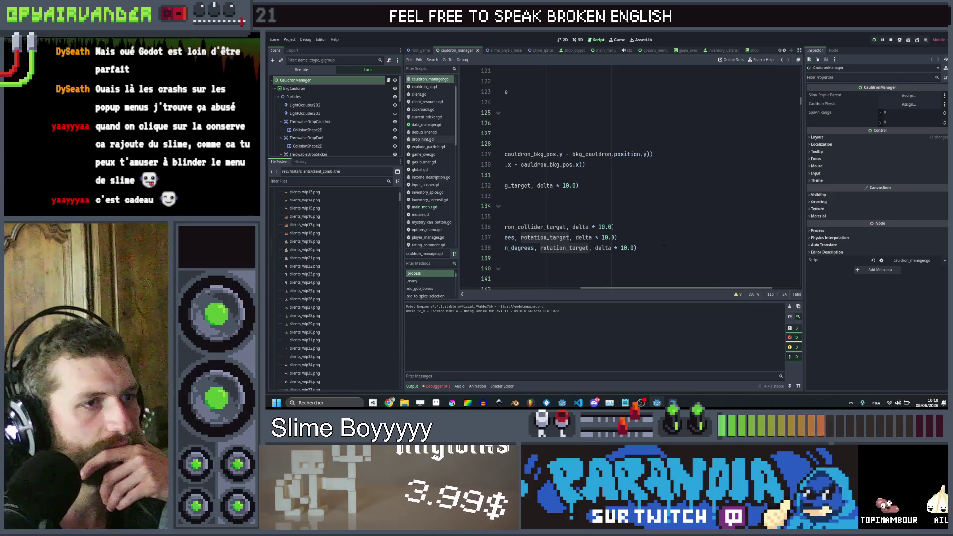
pyautogui.moveTo(663, 247); pyautogui.dragTo(504, 237)
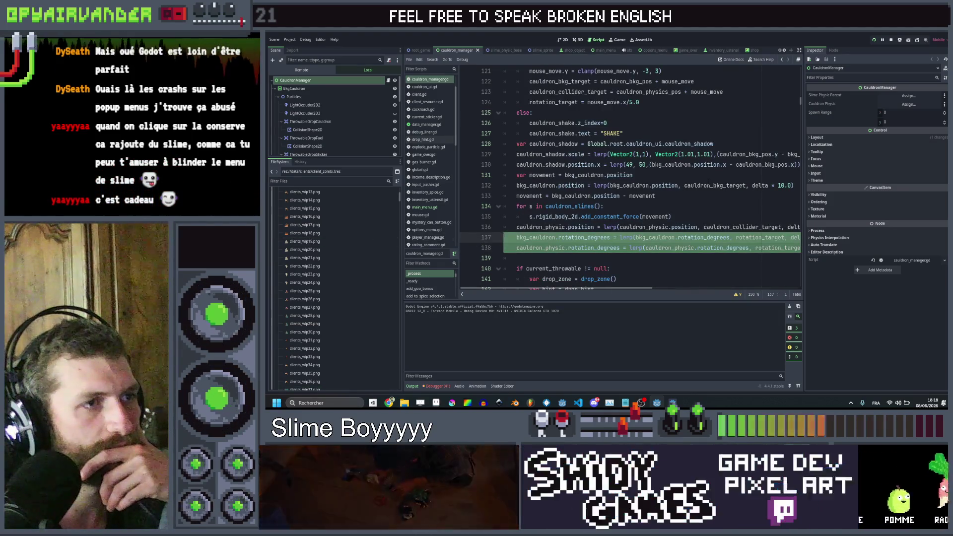
pyautogui.scroll(2, 630, 174)
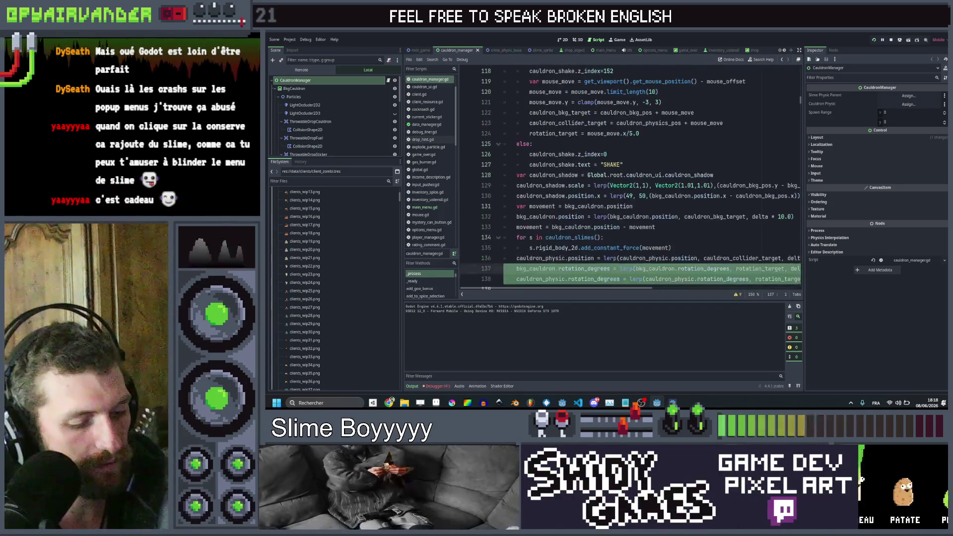
pyautogui.scroll(2, 442, 124)
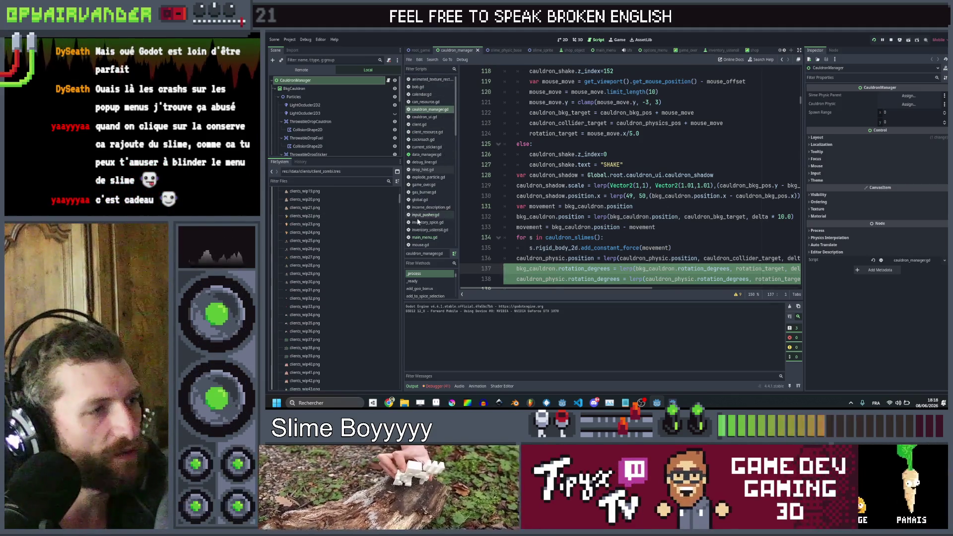
pyautogui.click(424, 237)
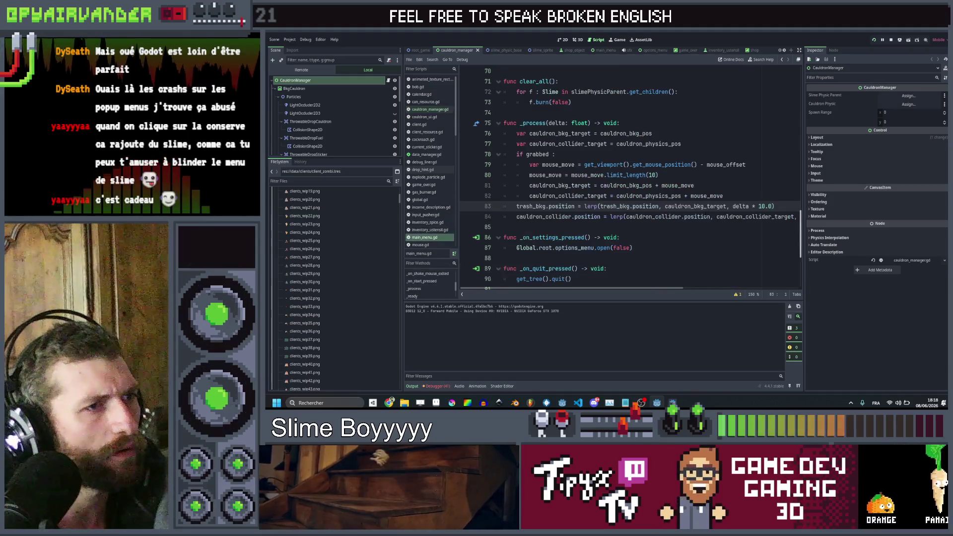
# Step: Paste the rotation lerp lines into _process and declare var rotation_target = 0
pyautogui.click(686, 227)
pyautogui.press('Return')
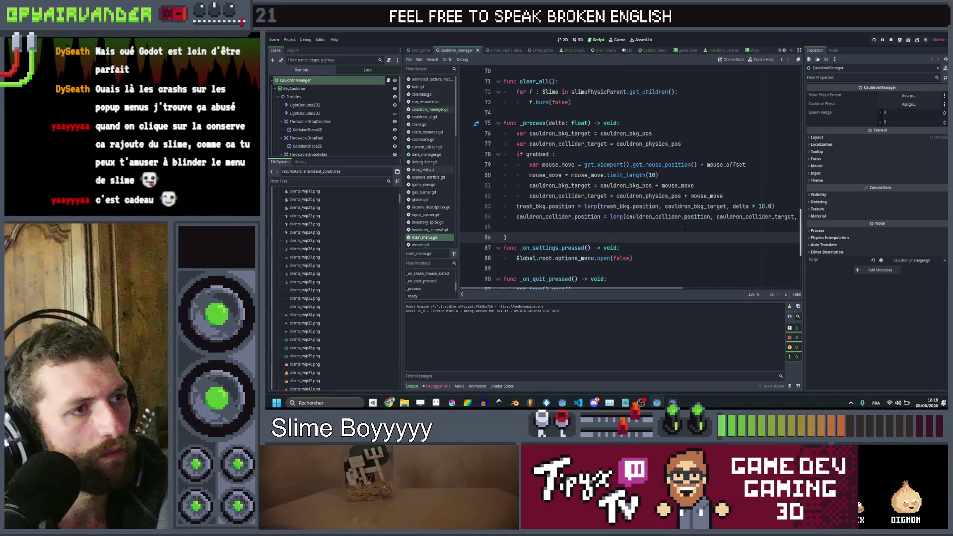
pyautogui.hotkey('ctrl', 'v')
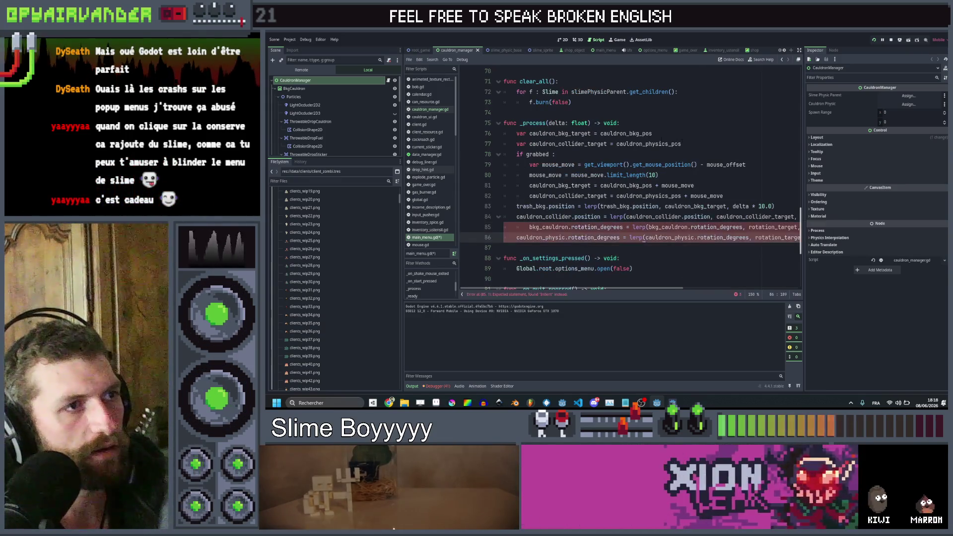
pyautogui.click(706, 143)
pyautogui.press('Return')
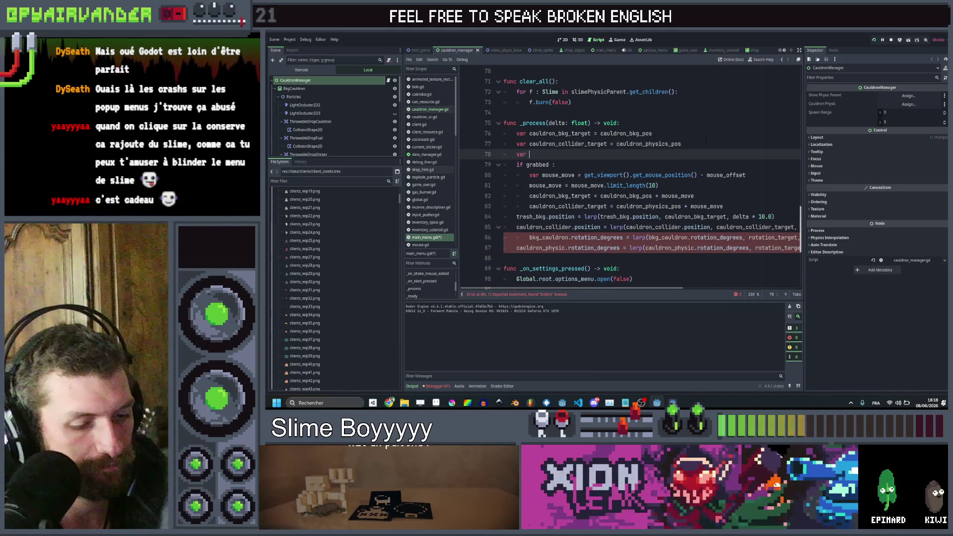
pyautogui.write('var rotation_tar')
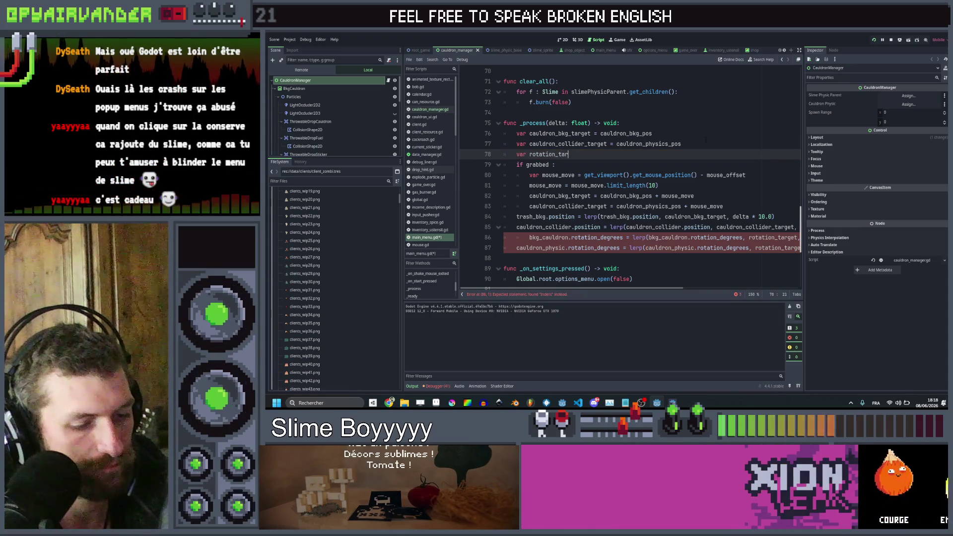
pyautogui.write('get = 0')
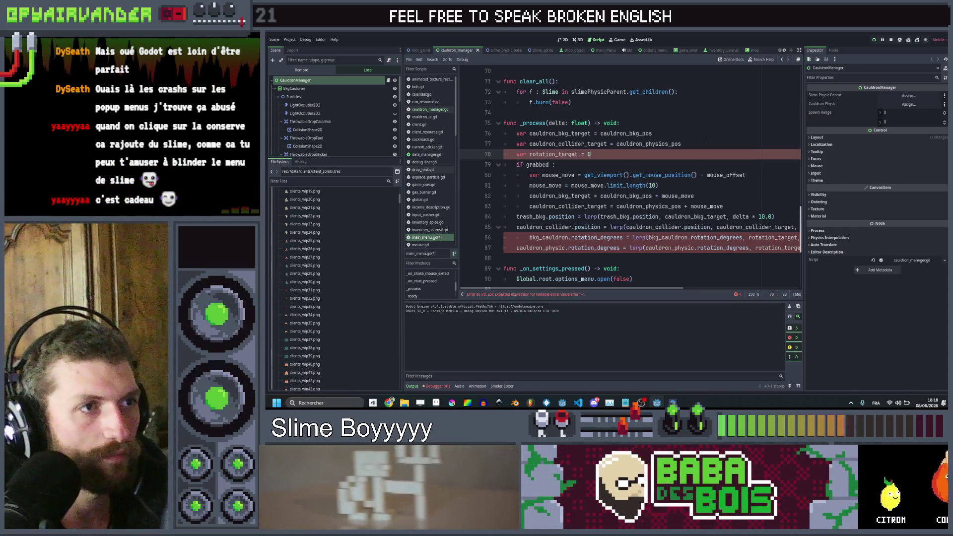
# Step: Add a rotation_target line and rewrite the pasted lerp line to use trash_bkg
pyautogui.click(724, 207)
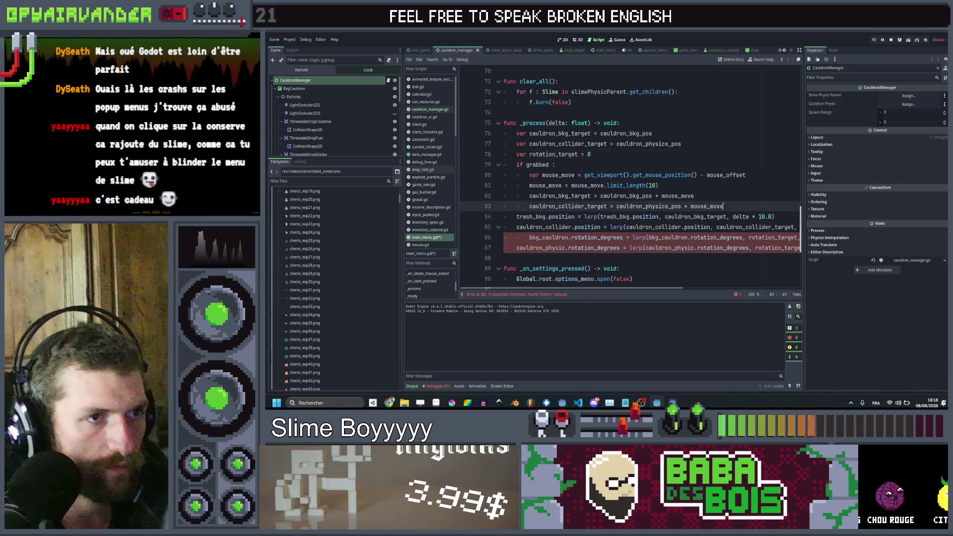
pyautogui.press('Return')
pyautogui.write('rot')
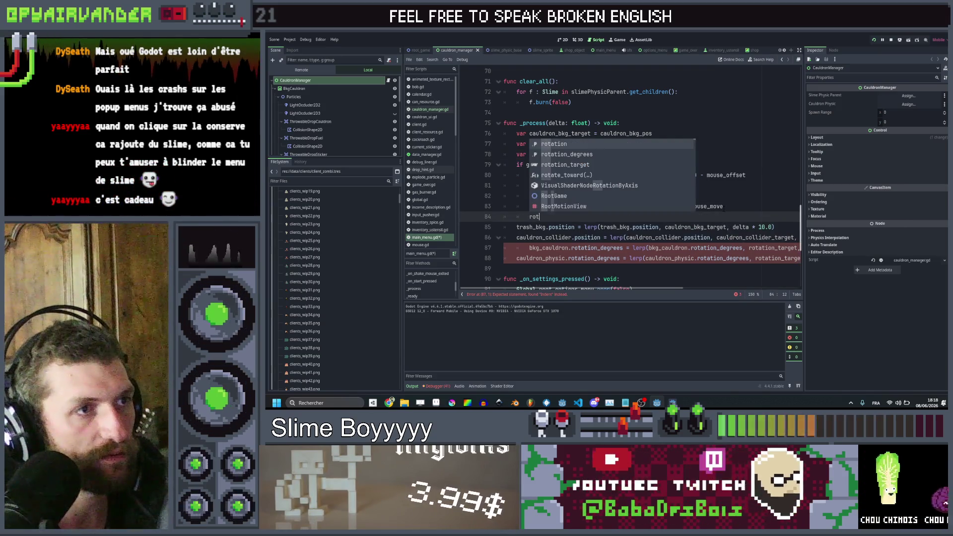
pyautogui.write('ation')
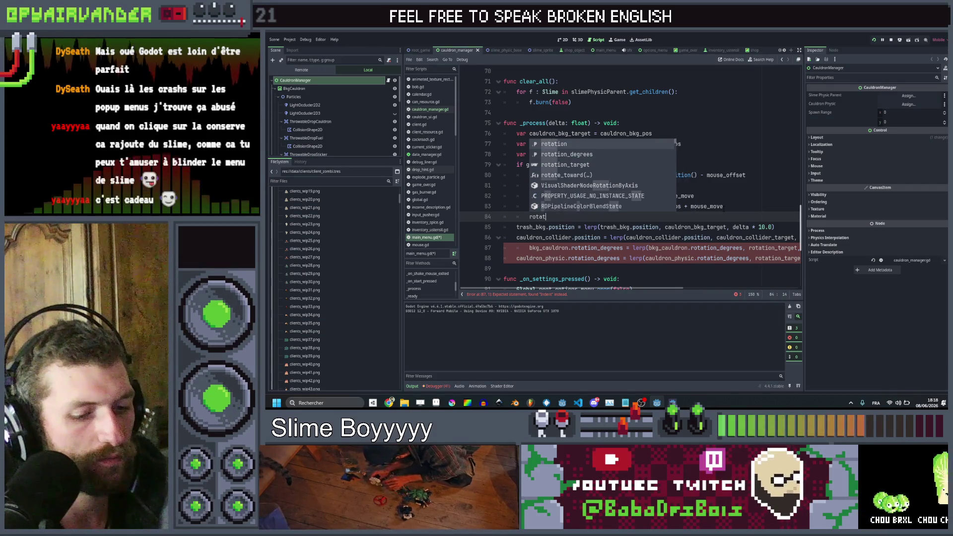
pyautogui.press('Down')
pyautogui.press('Down')
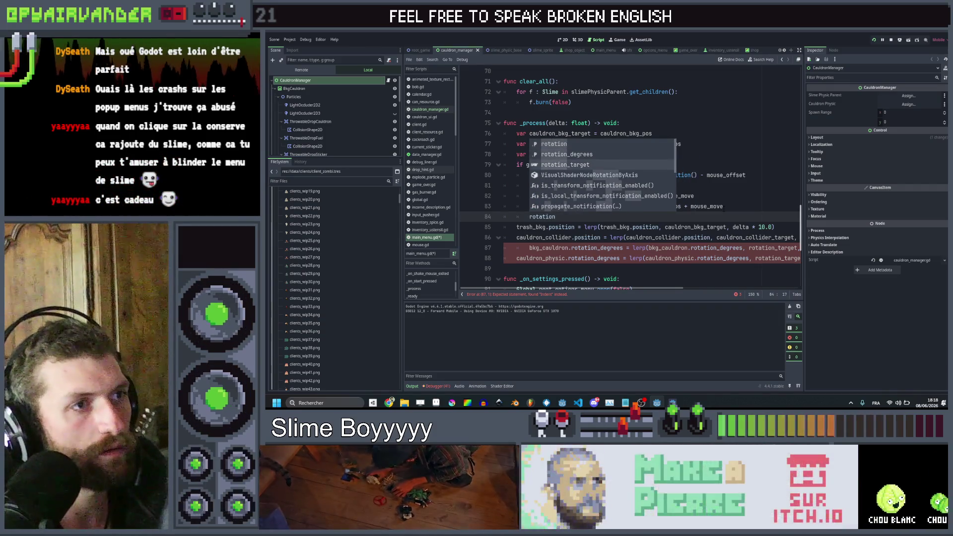
pyautogui.press('Return')
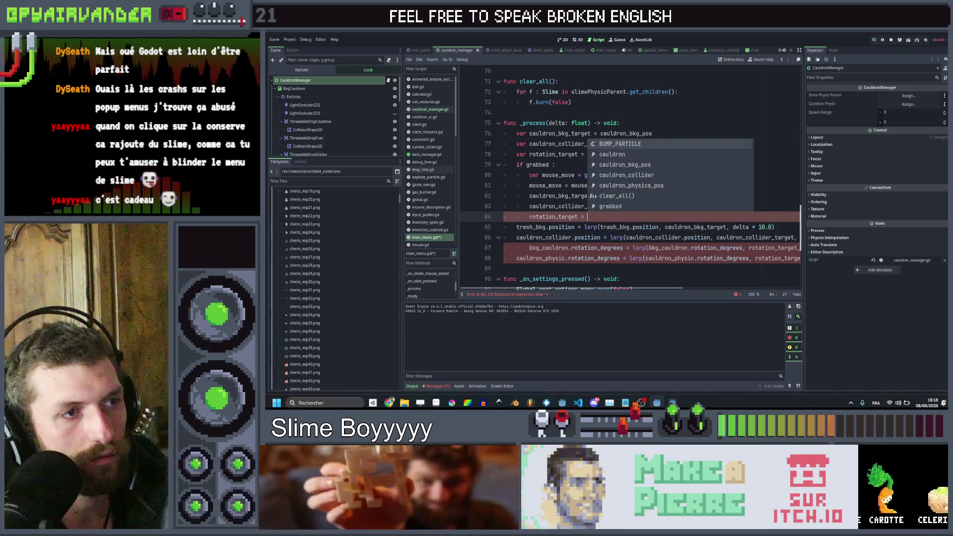
pyautogui.press('Escape')
pyautogui.press('Down')
pyautogui.press('Down')
pyautogui.press('Down')
pyautogui.hotkey('shift', 'Tab')
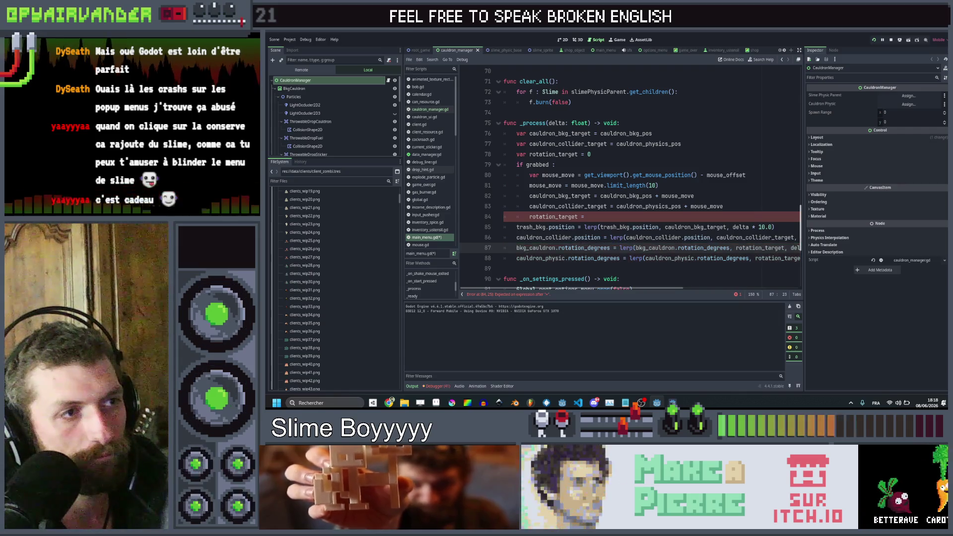
pyautogui.doubleClick(535, 248)
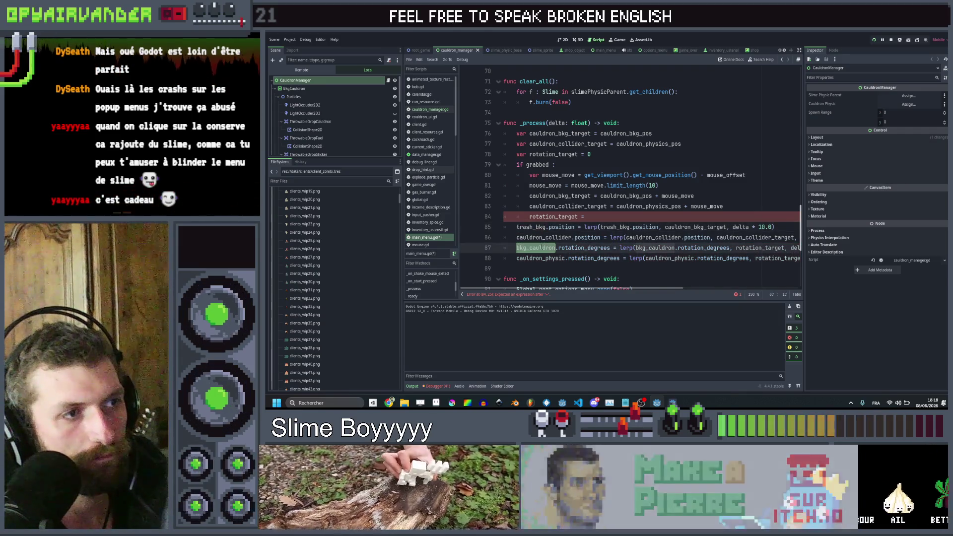
pyautogui.write('trash_bkg.posi')
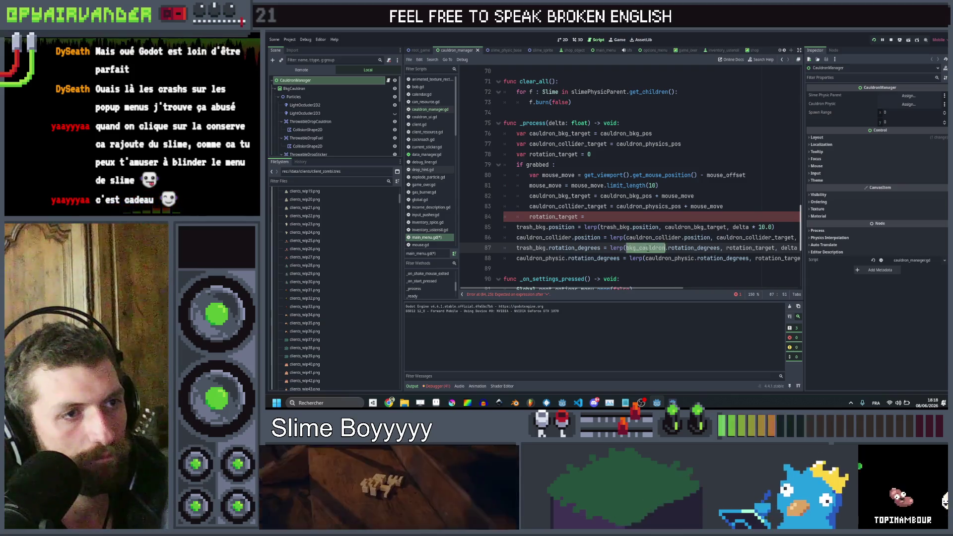
pyautogui.write('tion = lerp(trash_bkg')
# Step: Replace cauldron_physic with cauldron_collider and set rotation_target from mouse_move.x /5
pyautogui.doubleClick(546, 239)
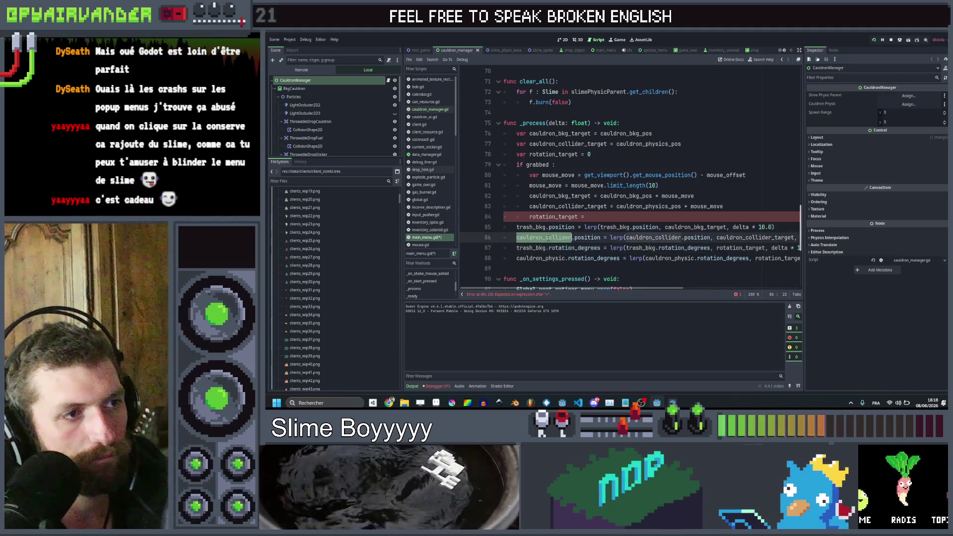
pyautogui.hotkey('ctrl', 'c')
pyautogui.doubleClick(544, 258)
pyautogui.hotkey('ctrl', 'd')
pyautogui.hotkey('ctrl', 'v')
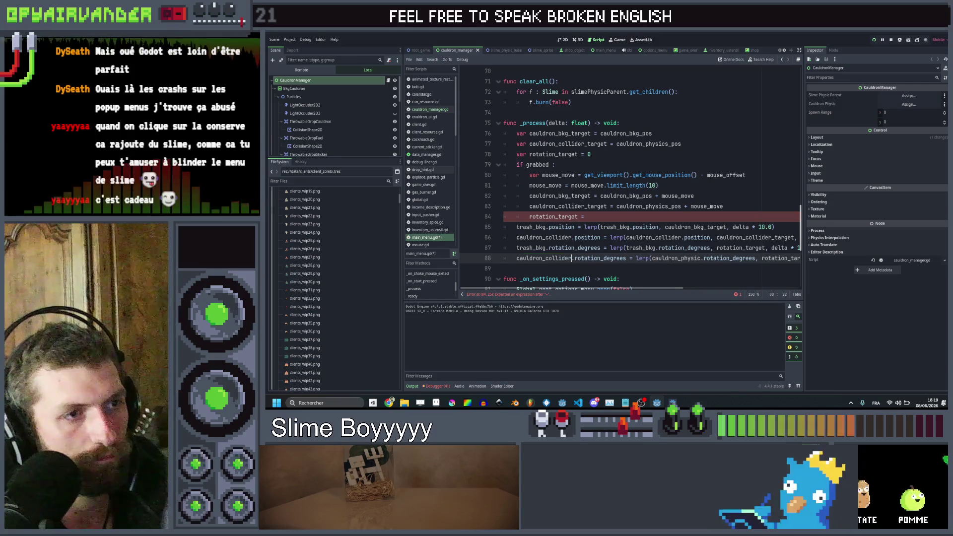
pyautogui.click(601, 216)
pyautogui.write('mouse')
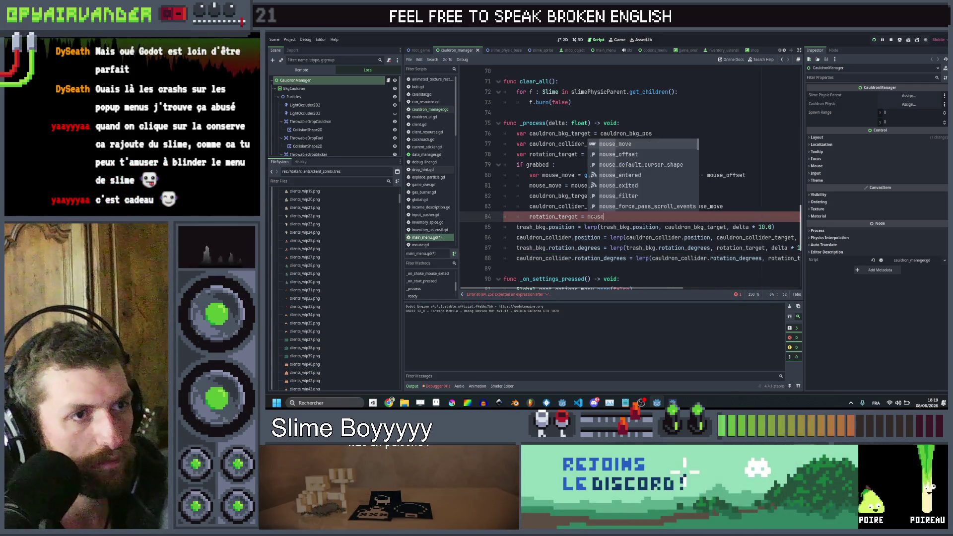
pyautogui.write('_move.x ')
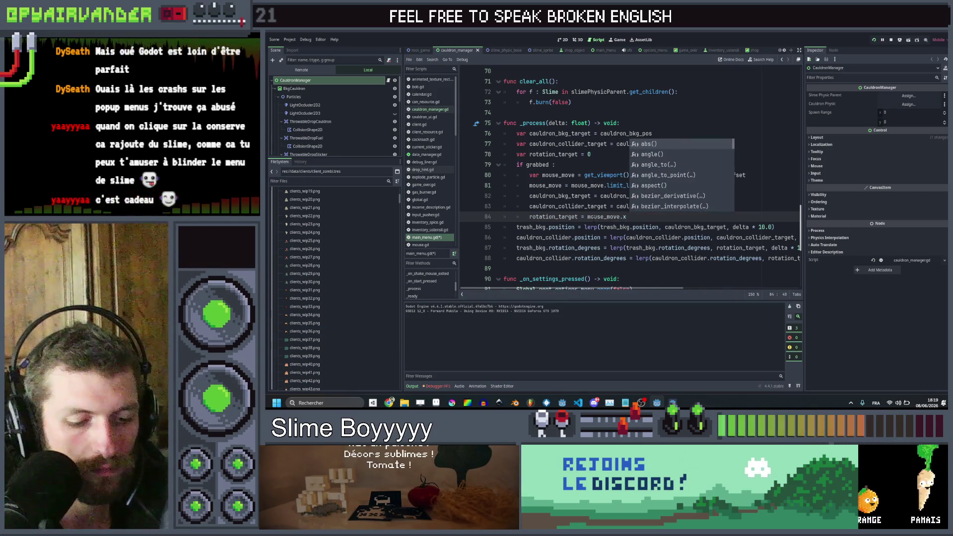
pyautogui.write('/5')
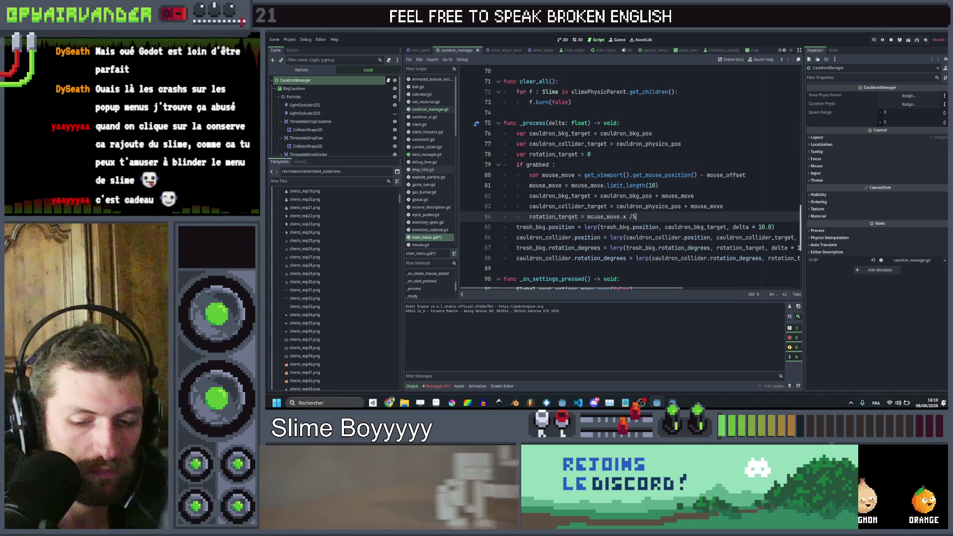
# Step: Fix the 0..0 typo to 0.0, save main_menu.gd, and rerun the game
pyautogui.click(737, 154)
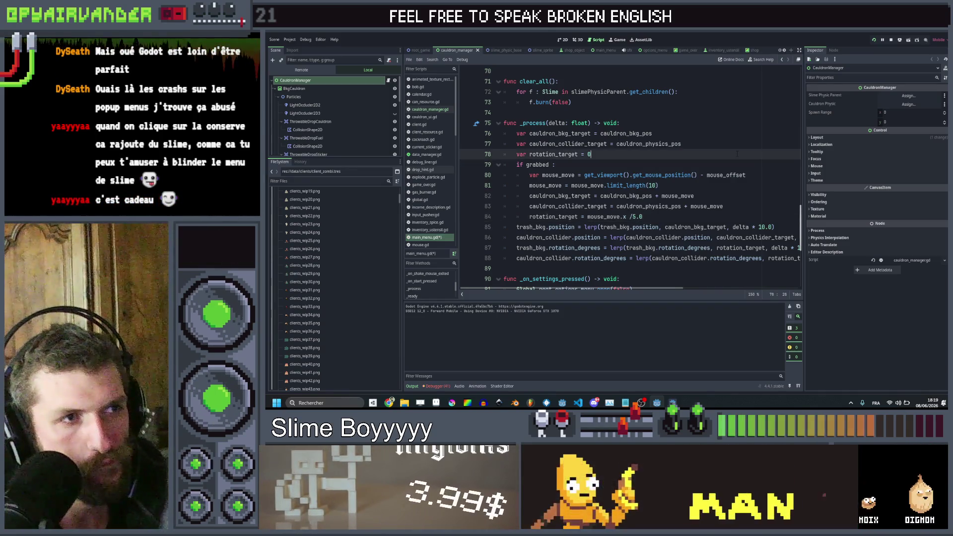
pyautogui.hotkey('ctrl', 's')
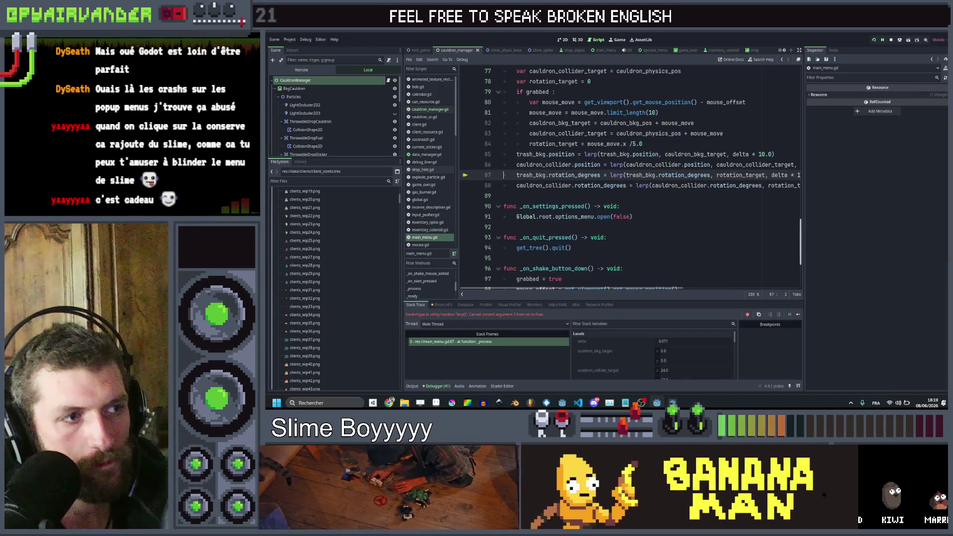
pyautogui.hscroll(3, 738, 154)
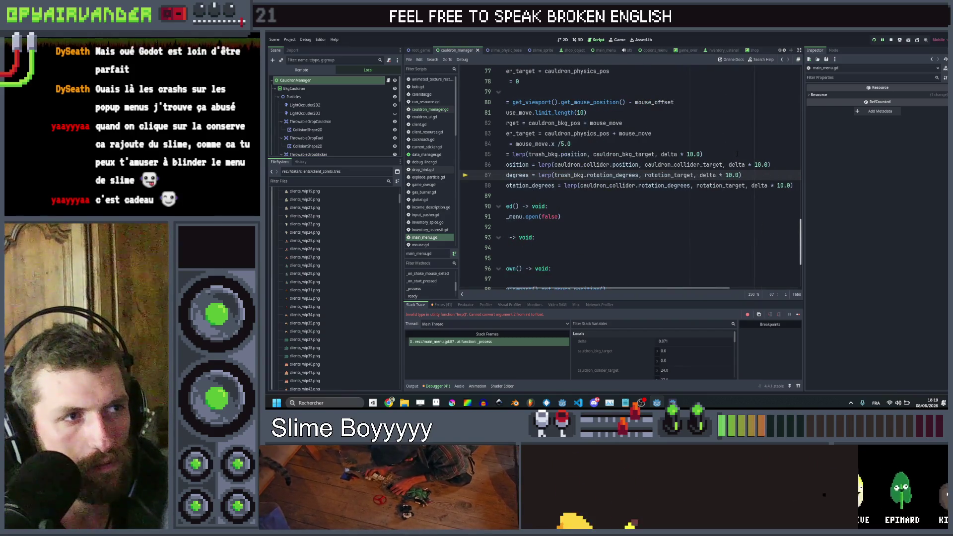
pyautogui.hscroll(-3, 737, 154)
pyautogui.scroll(2, 601, 156)
pyautogui.scroll(1, 601, 155)
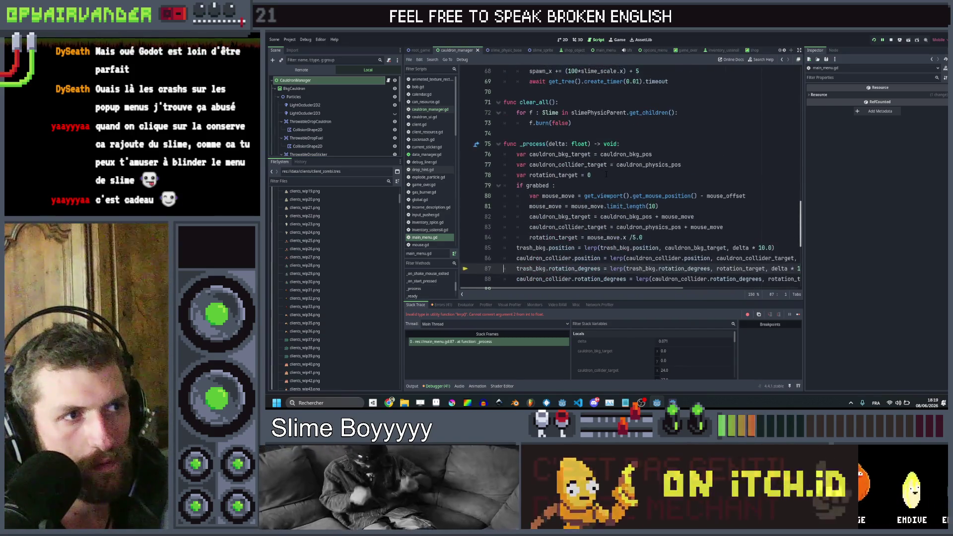
pyautogui.click(606, 174)
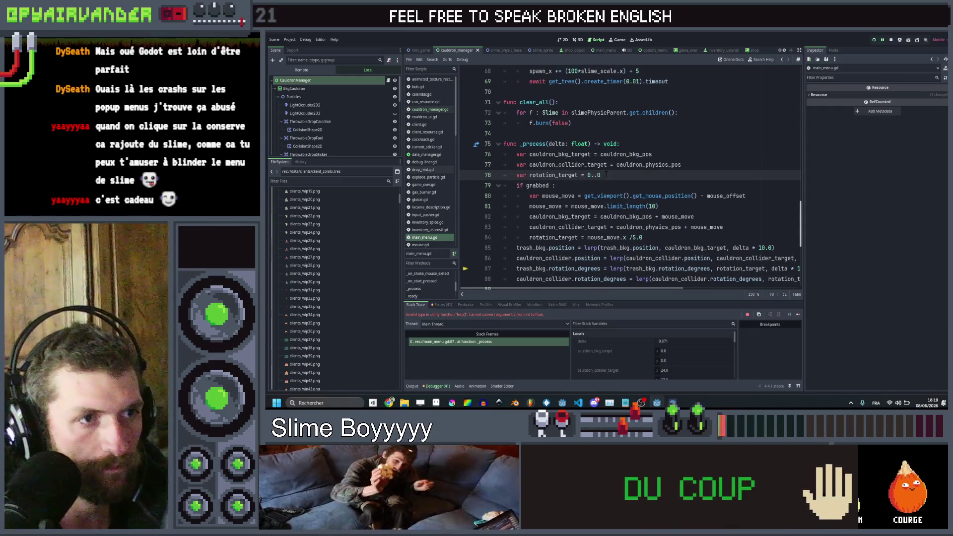
pyautogui.press('Down')
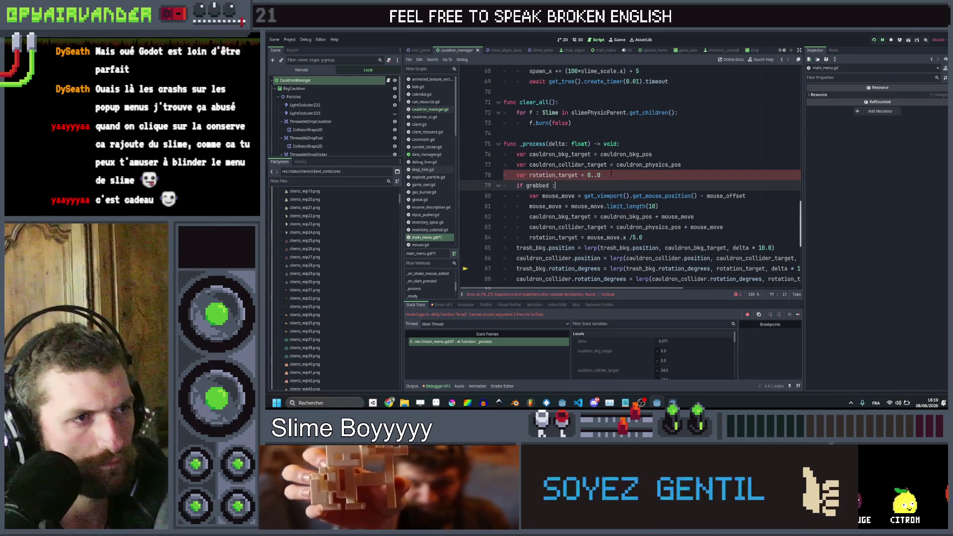
pyautogui.click(594, 174)
pyautogui.press('BackSpace')
pyautogui.click(639, 178)
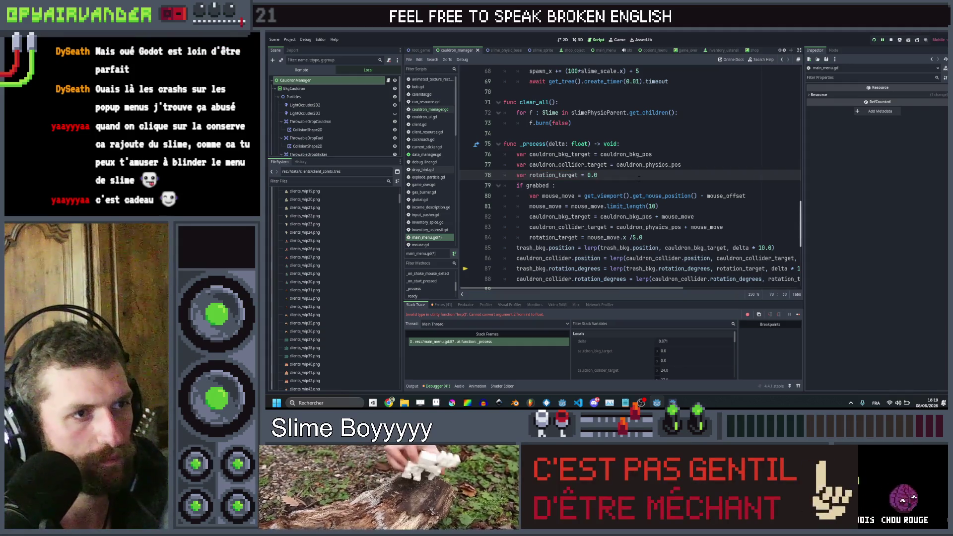
pyautogui.hotkey('ctrl', 's')
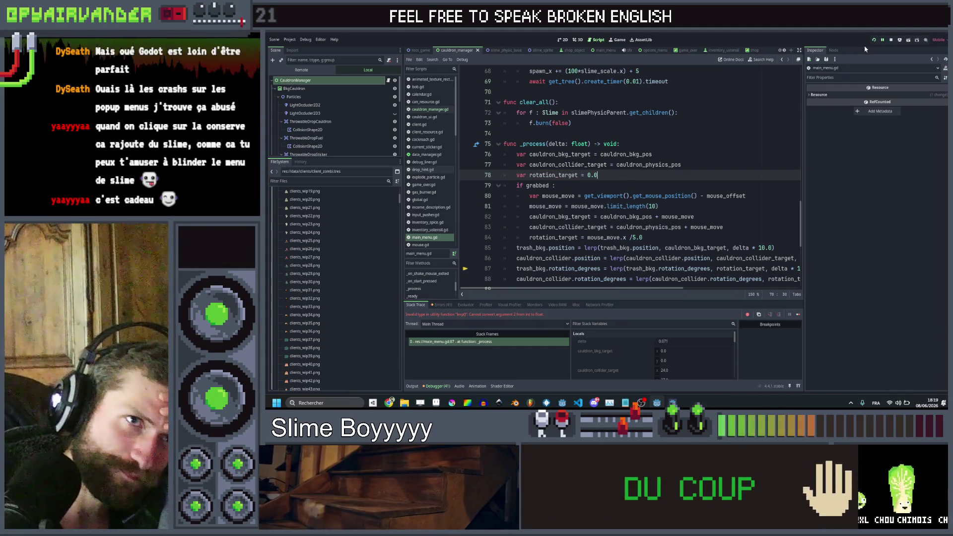
pyautogui.click(874, 41)
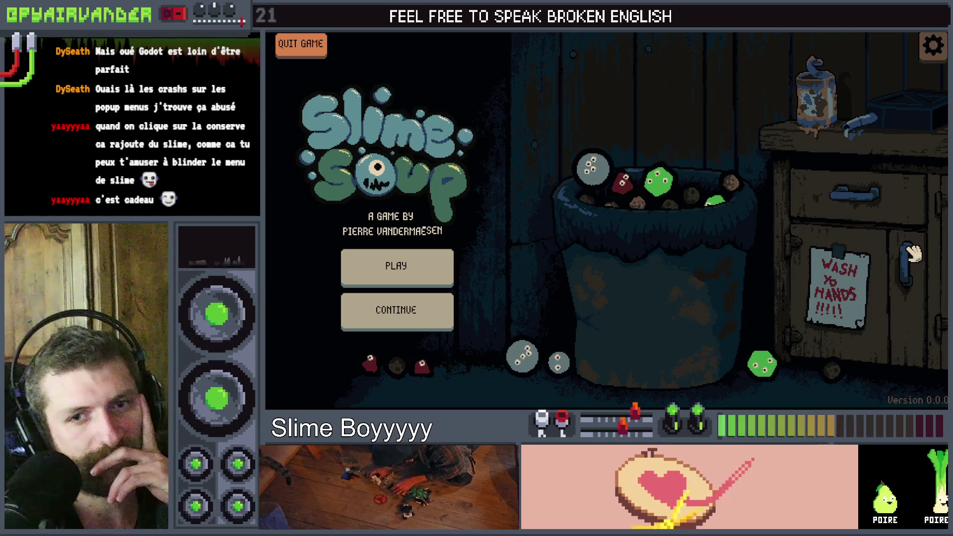
# Step: Close the running Slime Soup menu after viewing the slimes around the trash cauldron
pyautogui.hotkey('alt', 'F4')
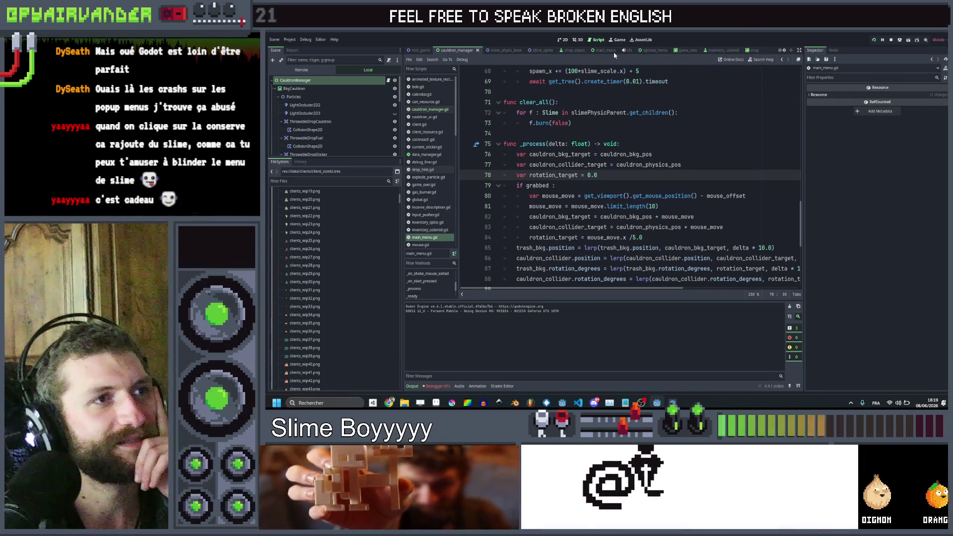
# Step: In the main_menu 2D view, give Trash_bkg a pivot offset of x 365 and y 330
pyautogui.click(607, 50)
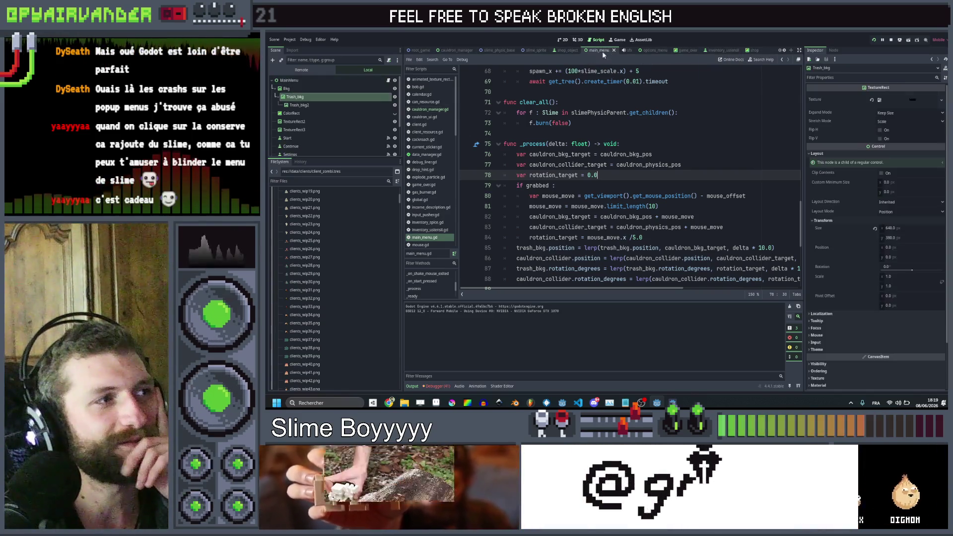
pyautogui.click(565, 42)
pyautogui.moveTo(886, 297); pyautogui.dragTo(906, 297)
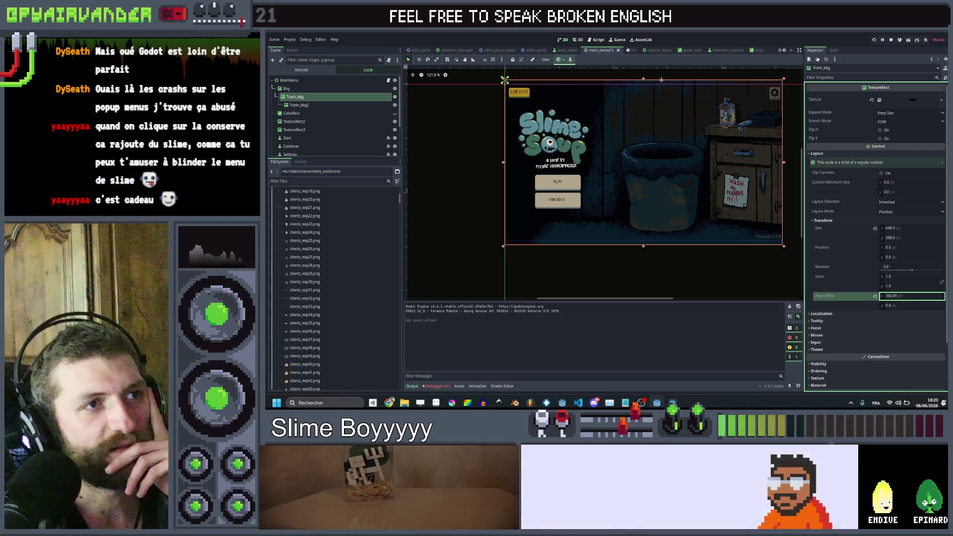
pyautogui.click(910, 295)
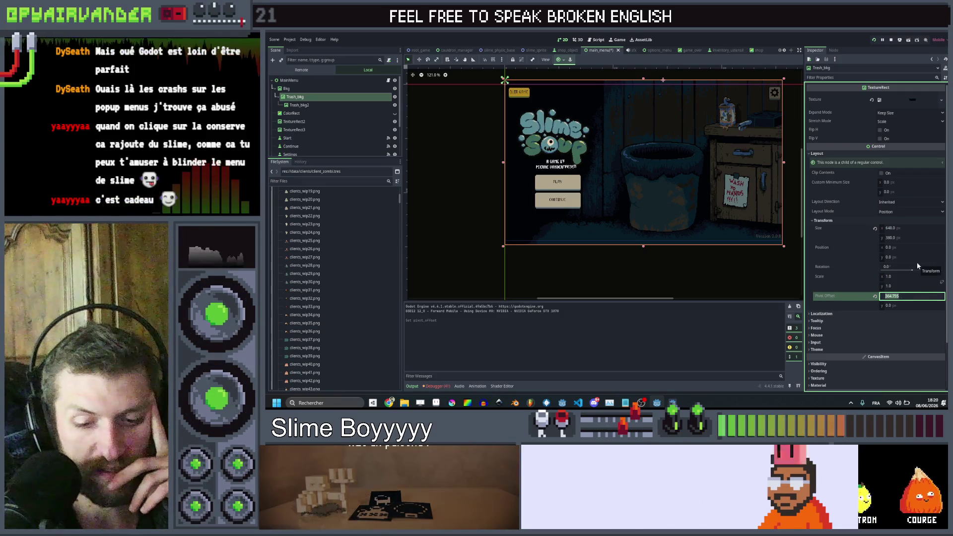
pyautogui.write('365')
pyautogui.press('Return')
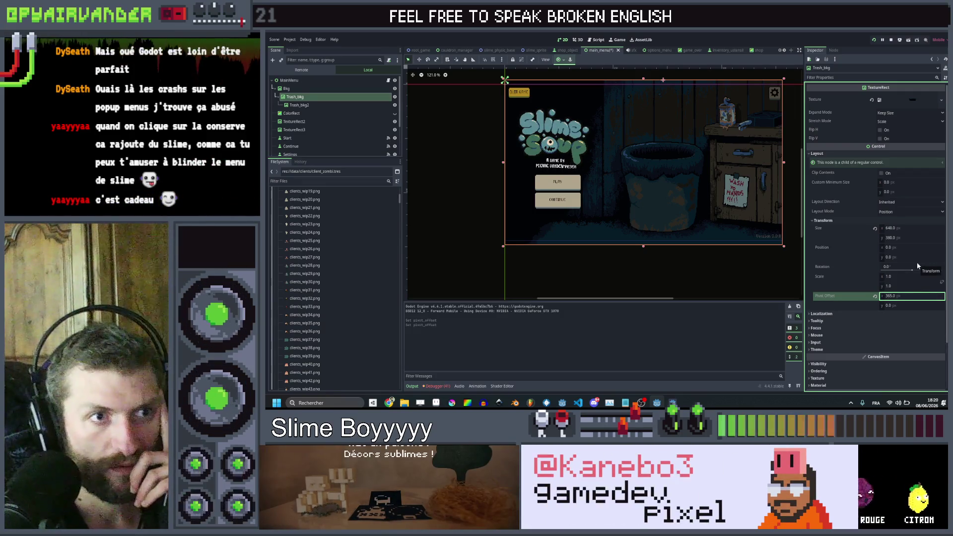
pyautogui.moveTo(912, 306); pyautogui.dragTo(943, 306)
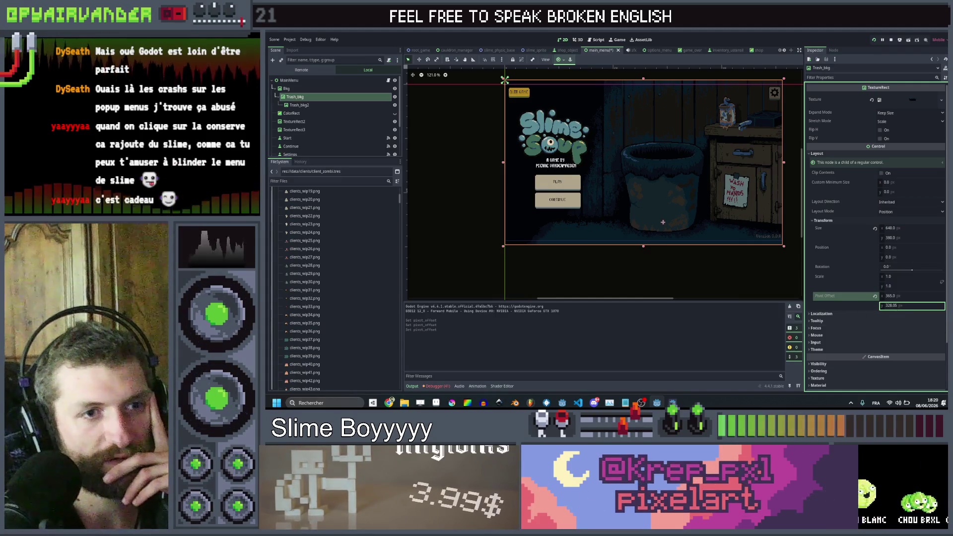
pyautogui.write('30')
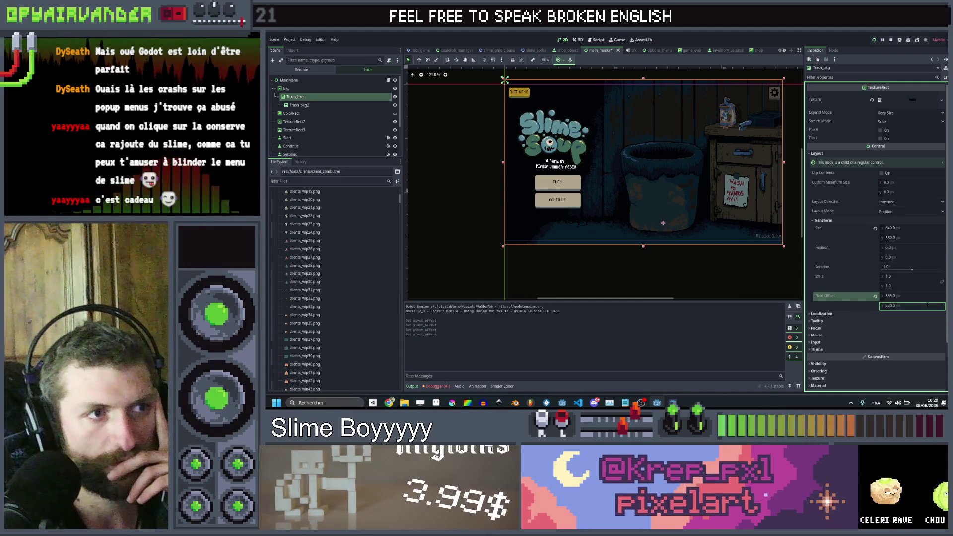
pyautogui.press('Return')
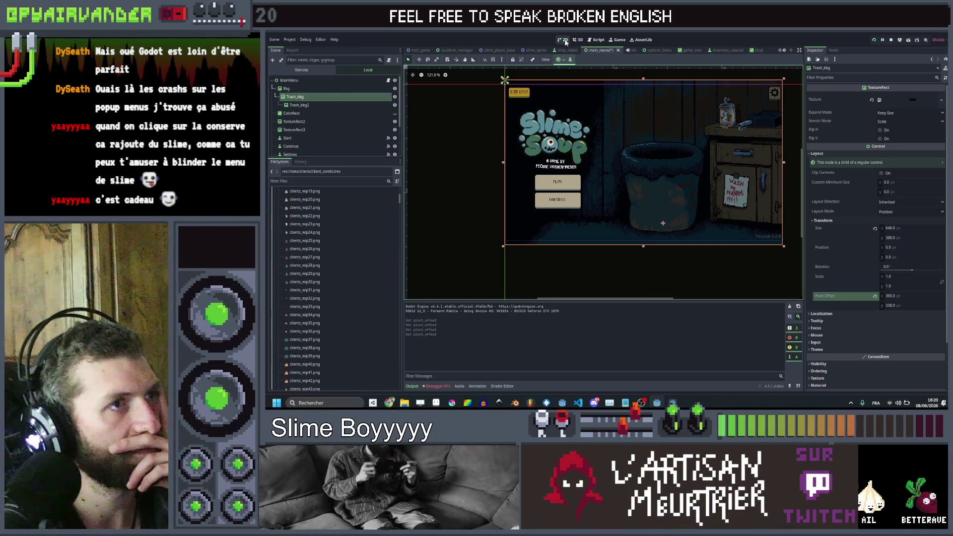
pyautogui.click(420, 50)
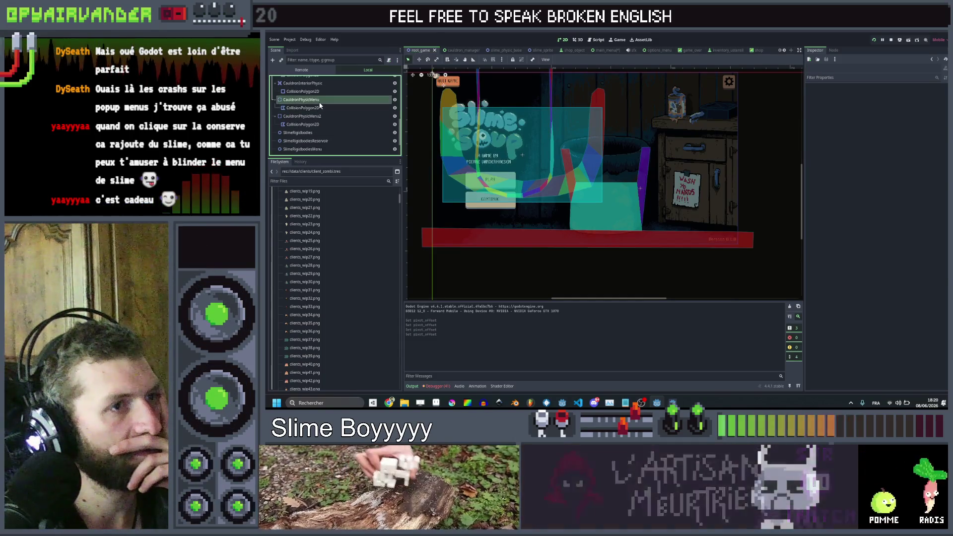
# Step: Drag the CauldronPhysicMenu body down onto the trash can with the Move tool
pyautogui.click(320, 110)
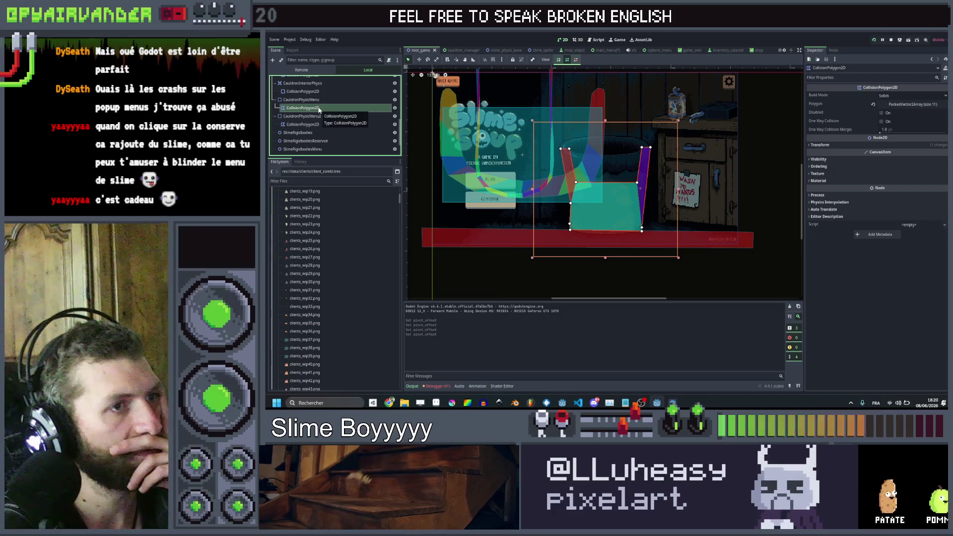
pyautogui.click(319, 102)
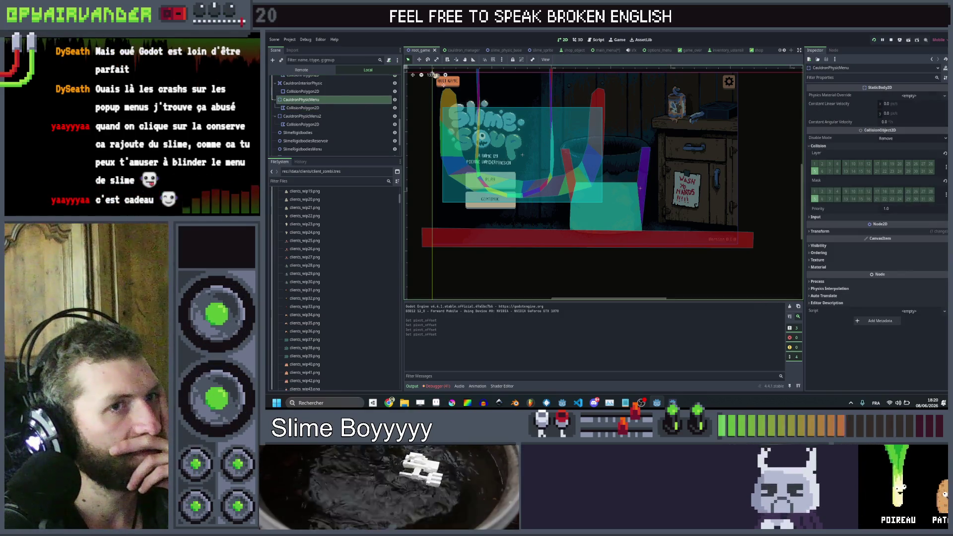
pyautogui.click(838, 232)
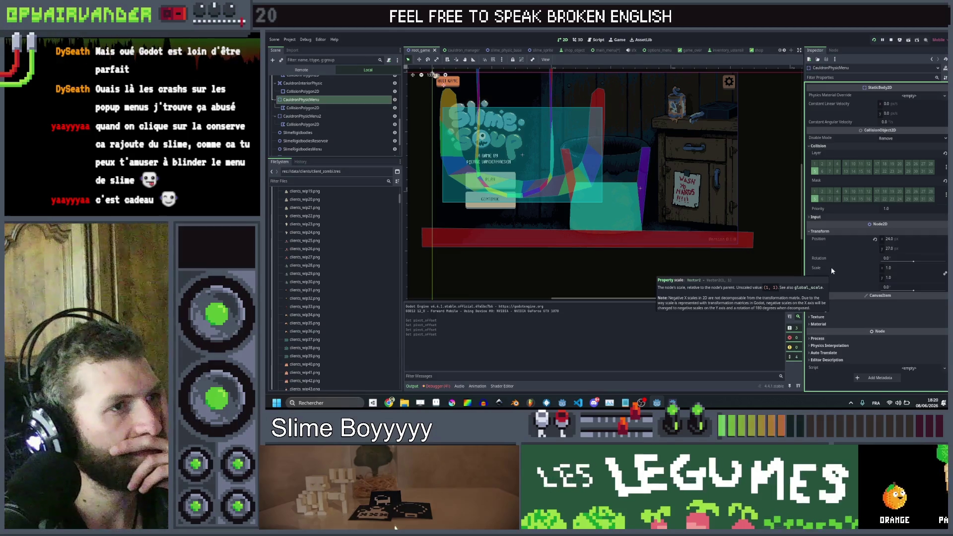
pyautogui.scroll(3, 610, 189)
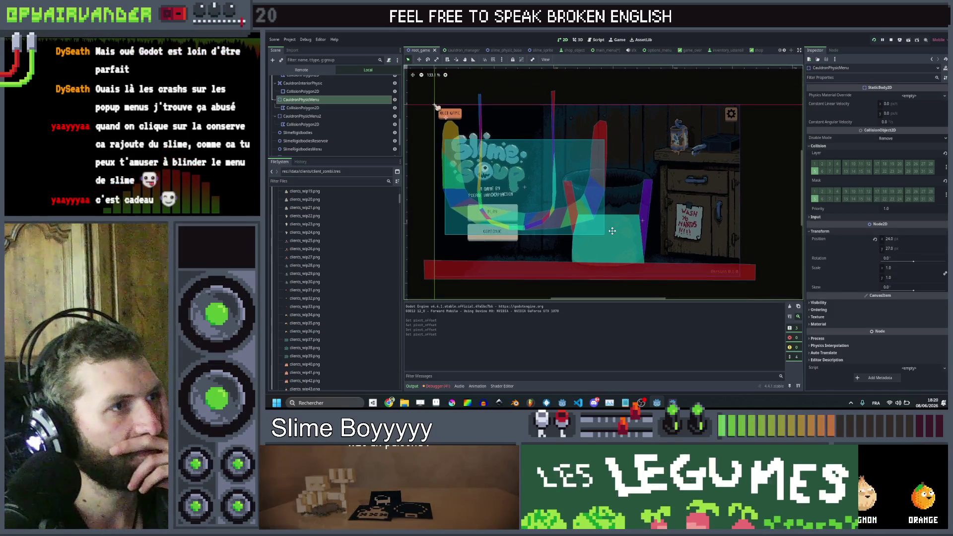
pyautogui.click(419, 62)
pyautogui.moveTo(494, 157)
pyautogui.mouseDown()
pyautogui.moveTo(621, 242)
pyautogui.moveTo(608, 258)
pyautogui.mouseUp()
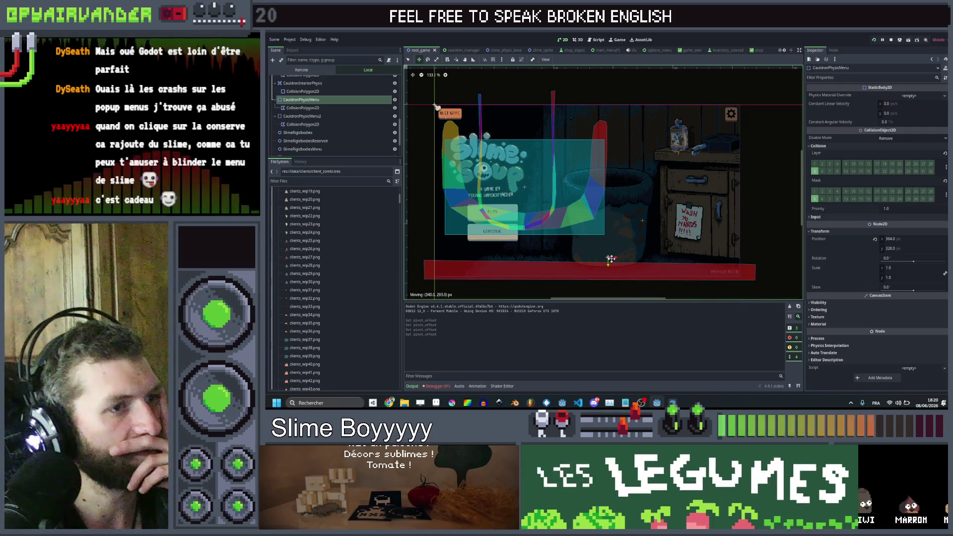
# Step: Align its CollisionPolygon2D with the trash can, save root_game, and relaunch the game
pyautogui.click(345, 109)
pyautogui.scroll(-5, 663, 247)
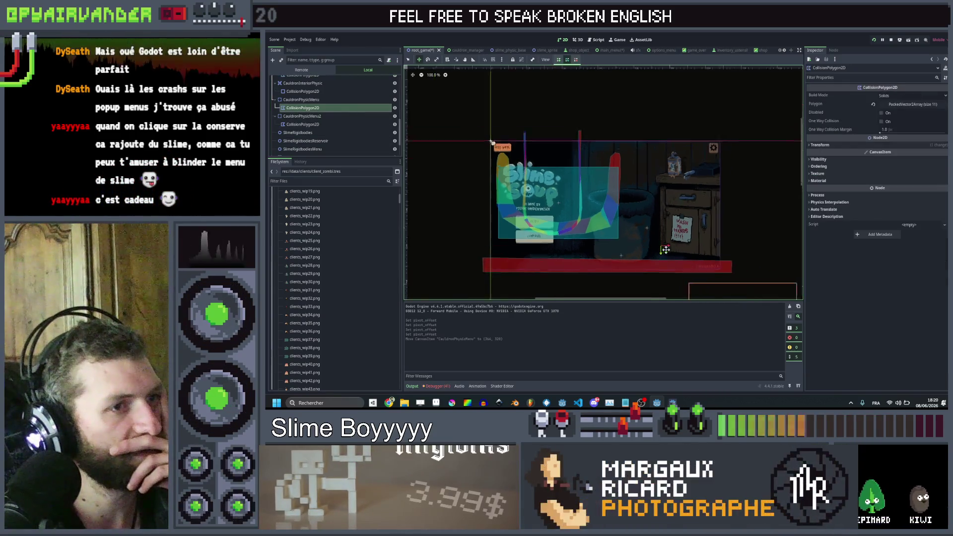
pyautogui.moveTo(582, 185); pyautogui.dragTo(561, 163)
pyautogui.scroll(12, 604, 218)
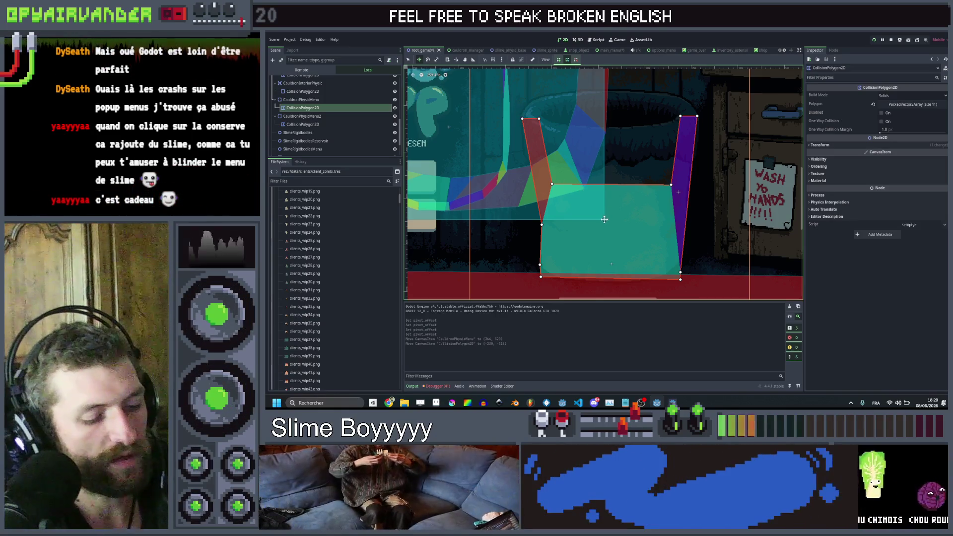
pyautogui.hotkey('ctrl', 's')
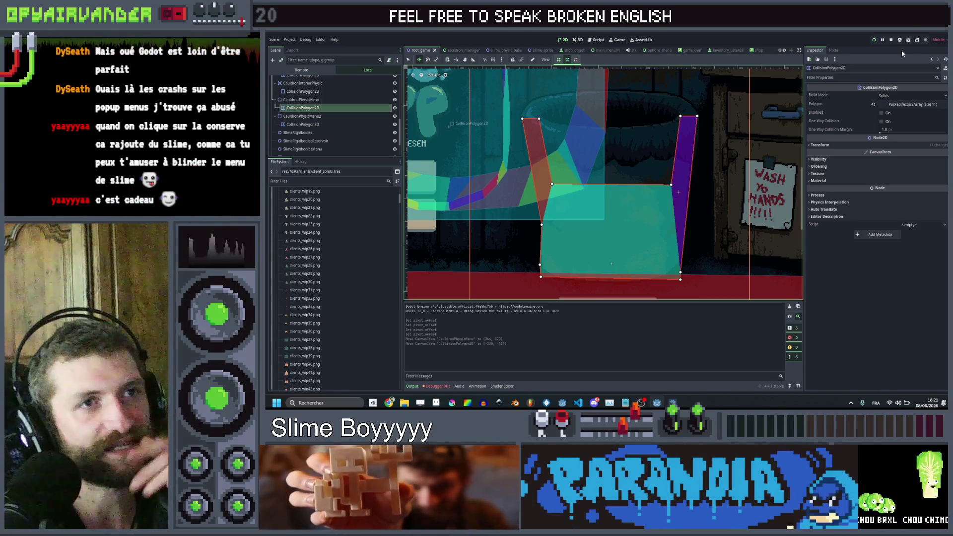
pyautogui.click(873, 40)
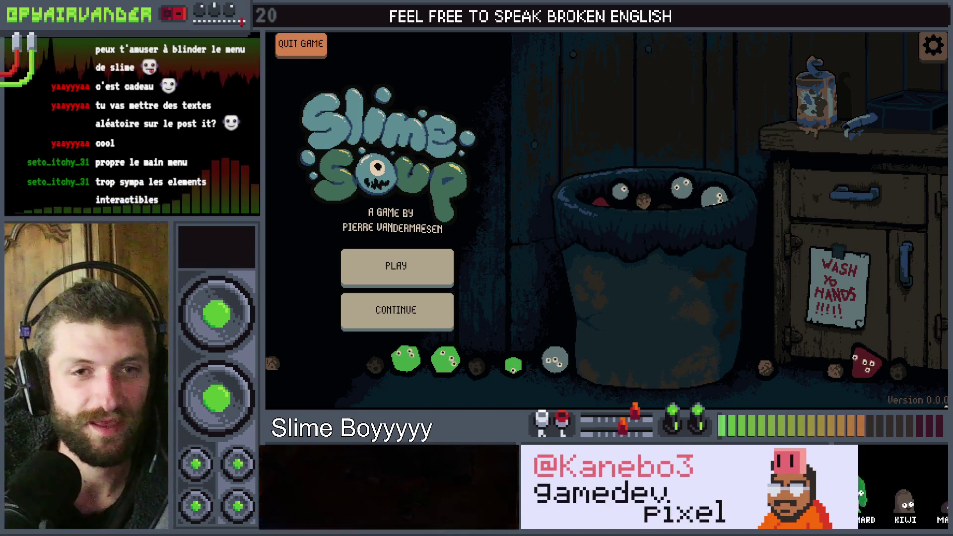
# Step: Close the running Slime Soup game window with Alt+F4 after watching the slimes fall
pyautogui.hotkey('alt', 'F4')
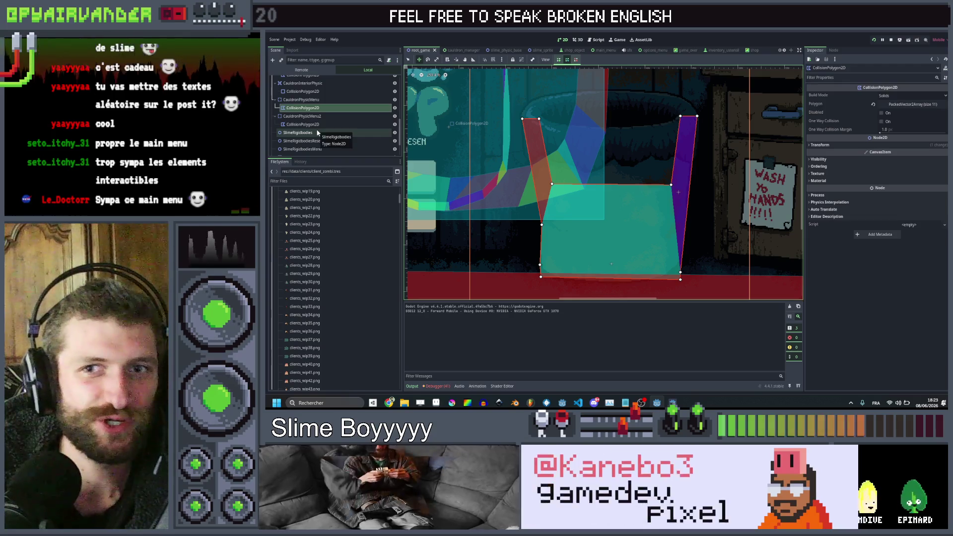
# Step: Move the main_menu Shake button down-right and resize its edges to cover the trash can
pyautogui.scroll(-2, 316, 133)
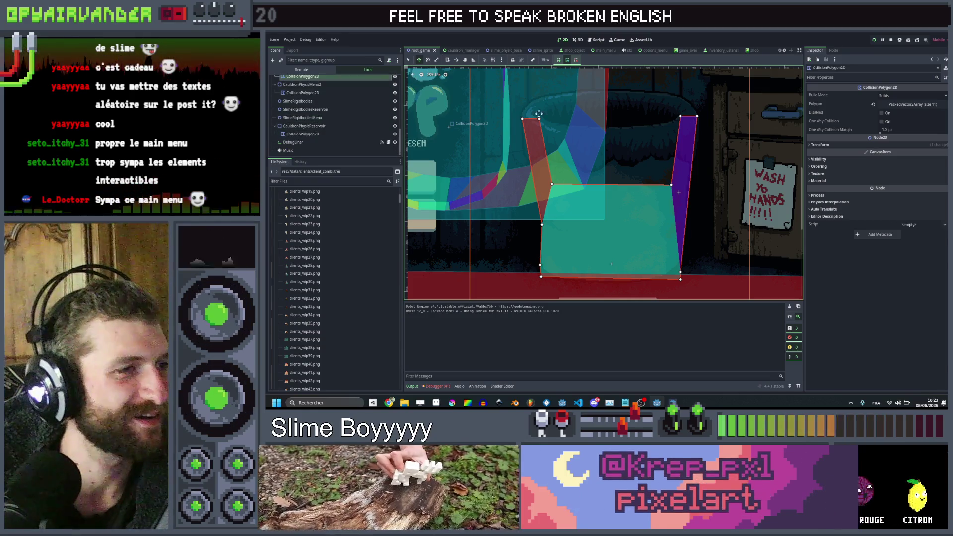
pyautogui.scroll(-5, 539, 113)
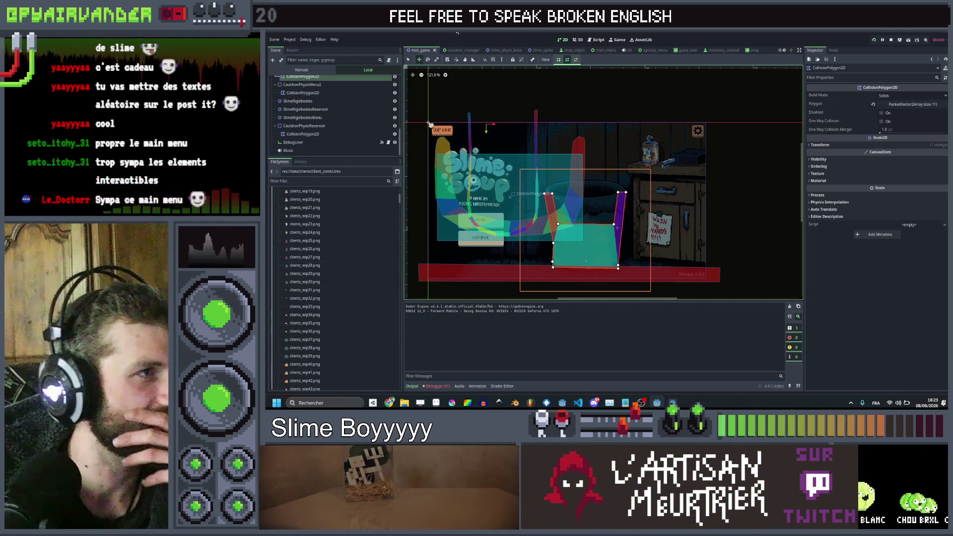
pyautogui.click(605, 50)
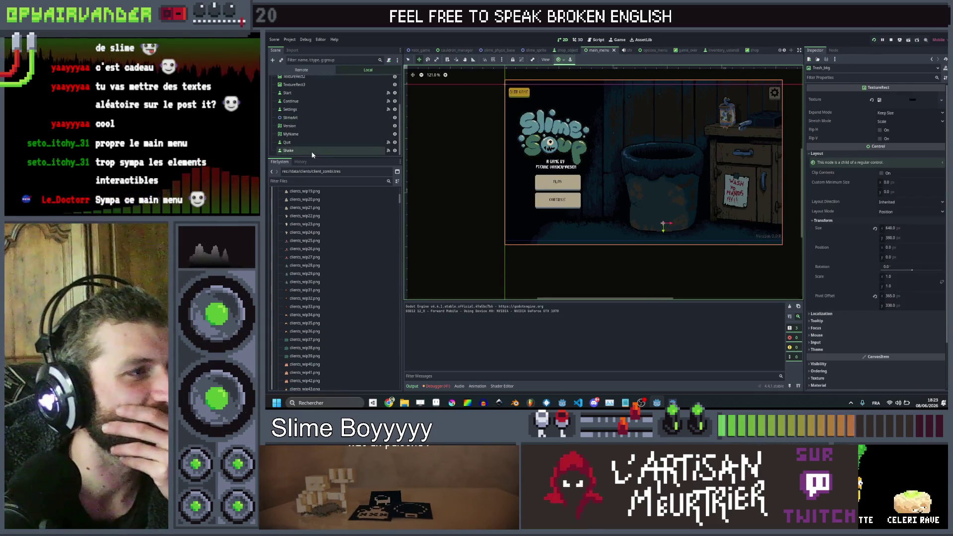
pyautogui.click(618, 122)
pyautogui.moveTo(618, 121); pyautogui.dragTo(621, 141)
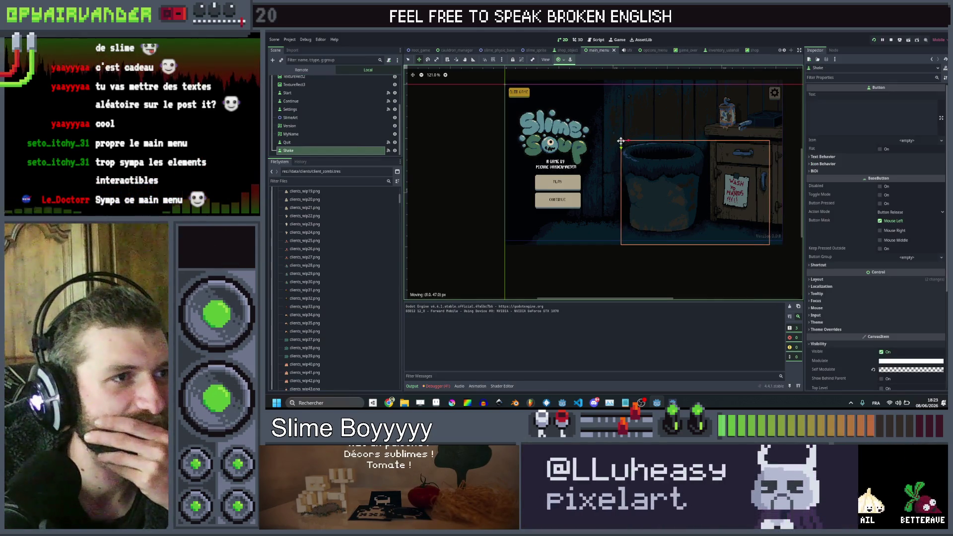
pyautogui.press('q')
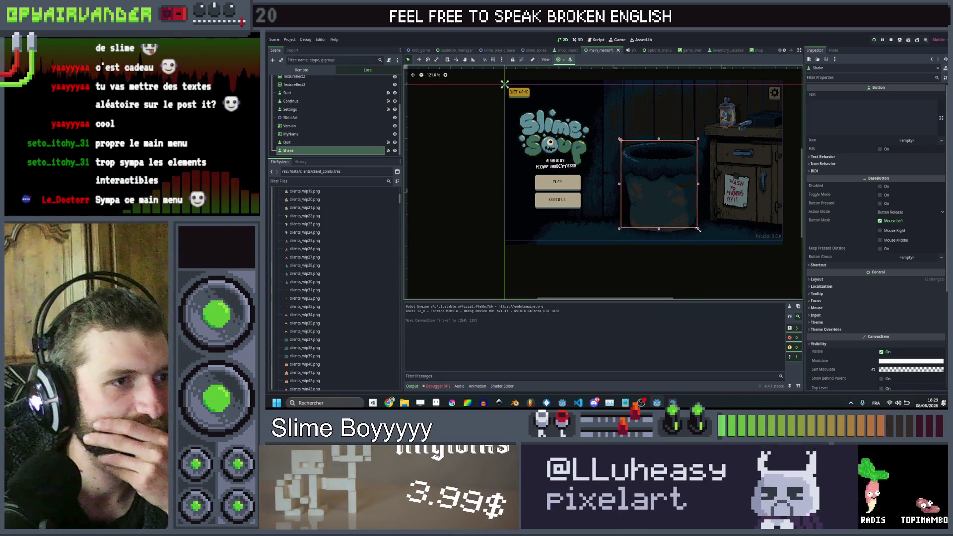
pyautogui.moveTo(706, 232); pyautogui.dragTo(700, 231)
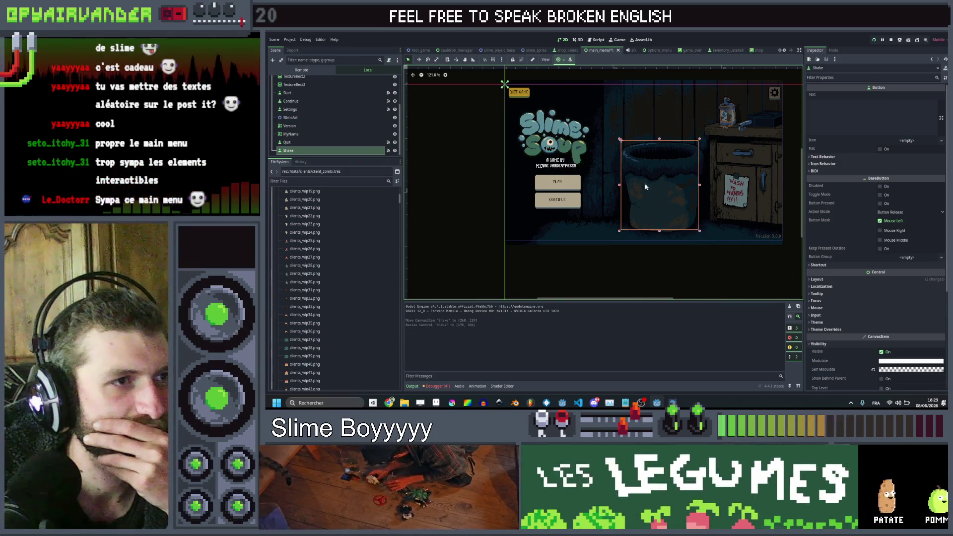
pyautogui.moveTo(620, 187); pyautogui.dragTo(628, 187)
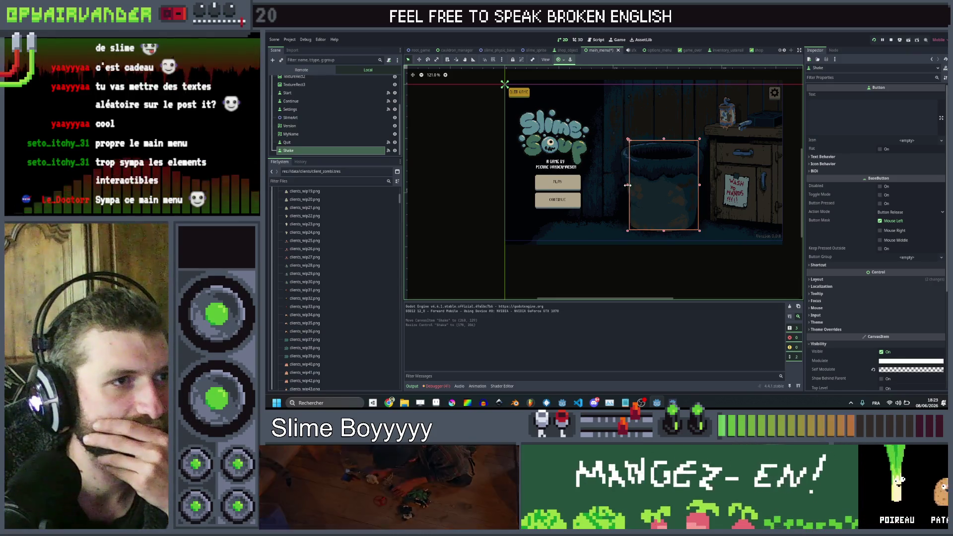
pyautogui.moveTo(666, 141); pyautogui.dragTo(665, 145)
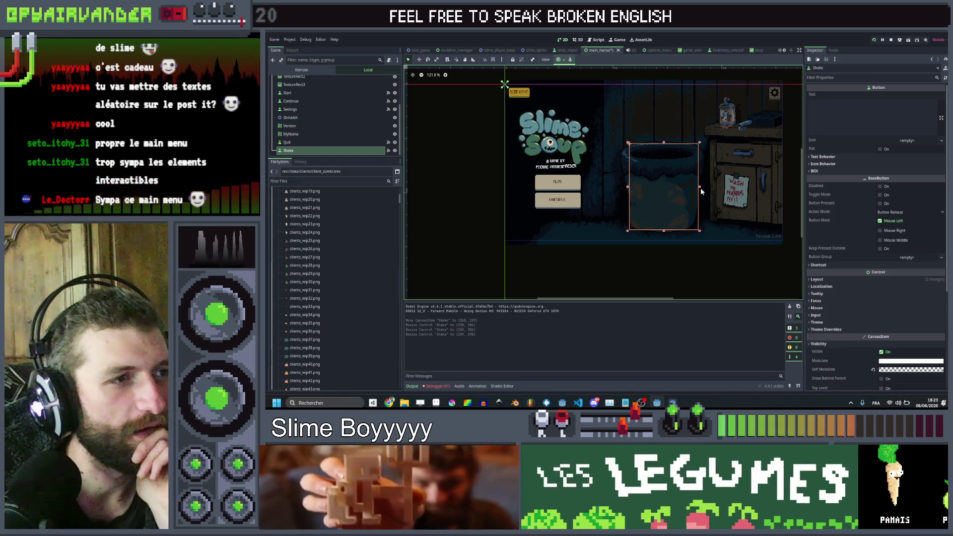
# Step: Select the MyName label, then open and close an empty new scene tab
pyautogui.click(343, 135)
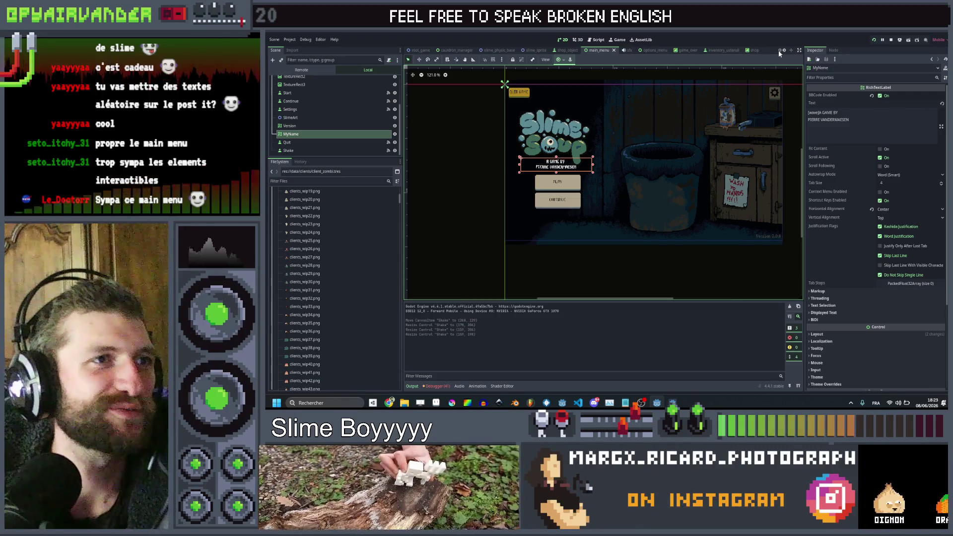
pyautogui.click(791, 51)
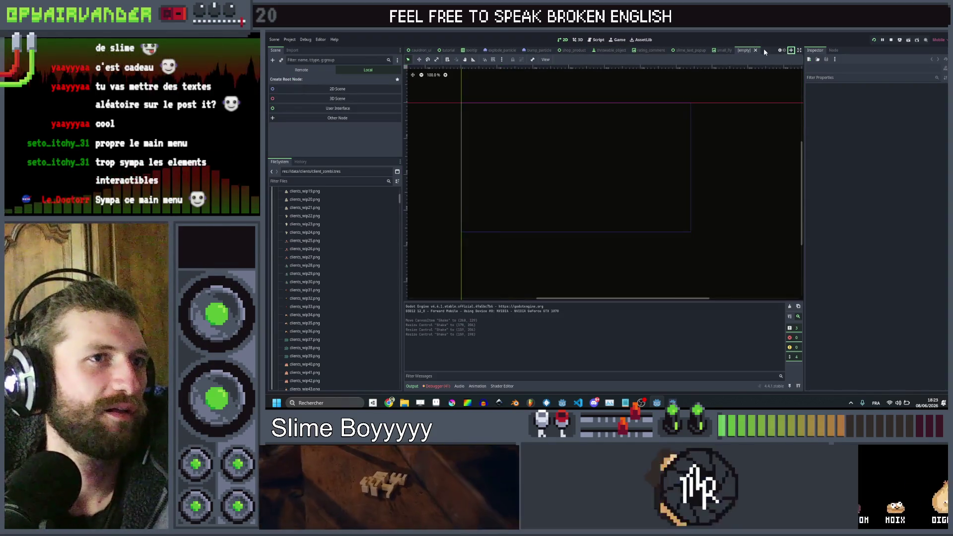
pyautogui.click(756, 51)
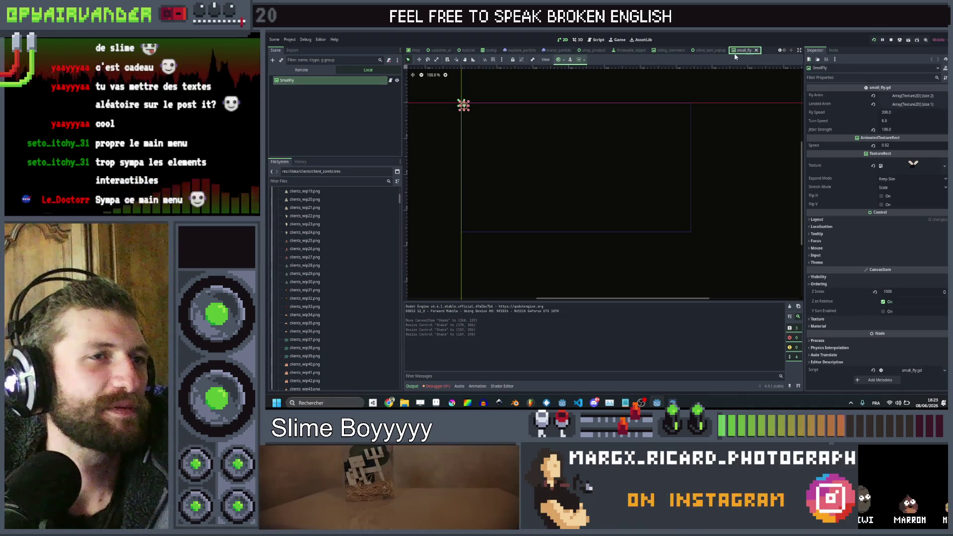
# Step: In the cauldron_ui scene, select the FlyPositions and Files nodes together for copying
pyautogui.click(710, 50)
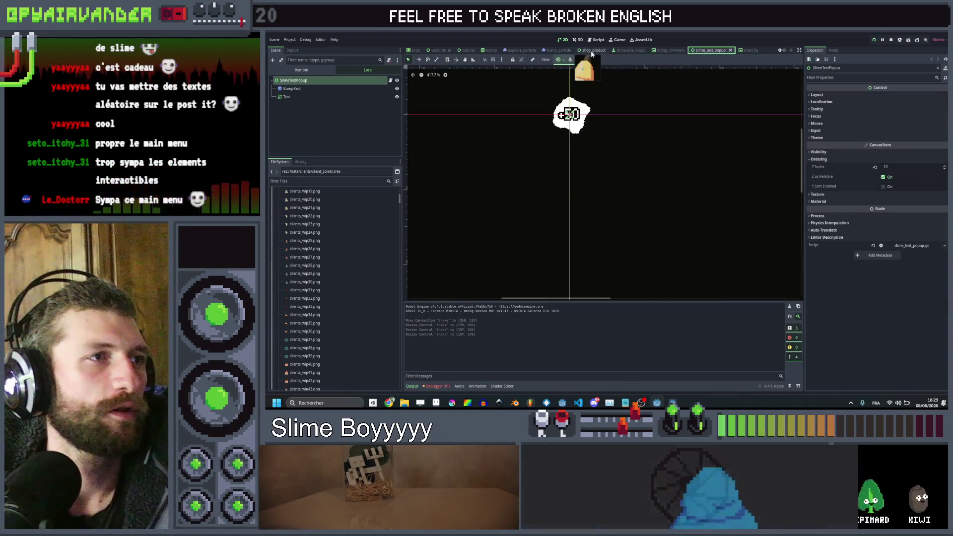
pyautogui.click(594, 50)
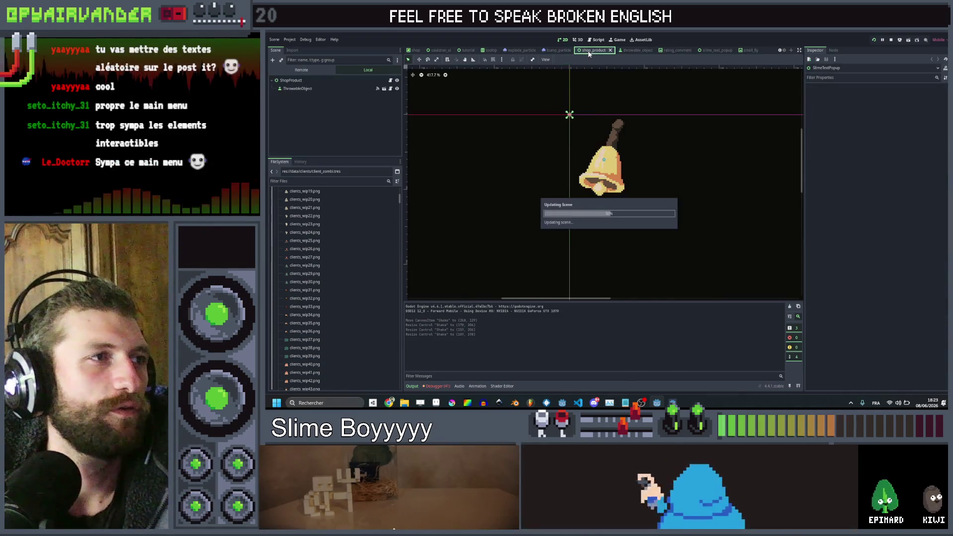
pyautogui.click(436, 50)
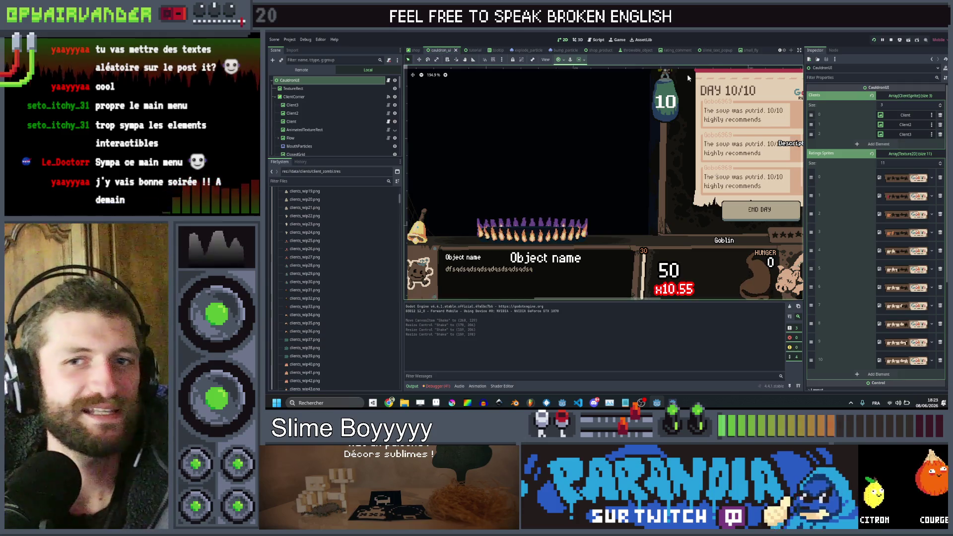
pyautogui.scroll(-5, 343, 139)
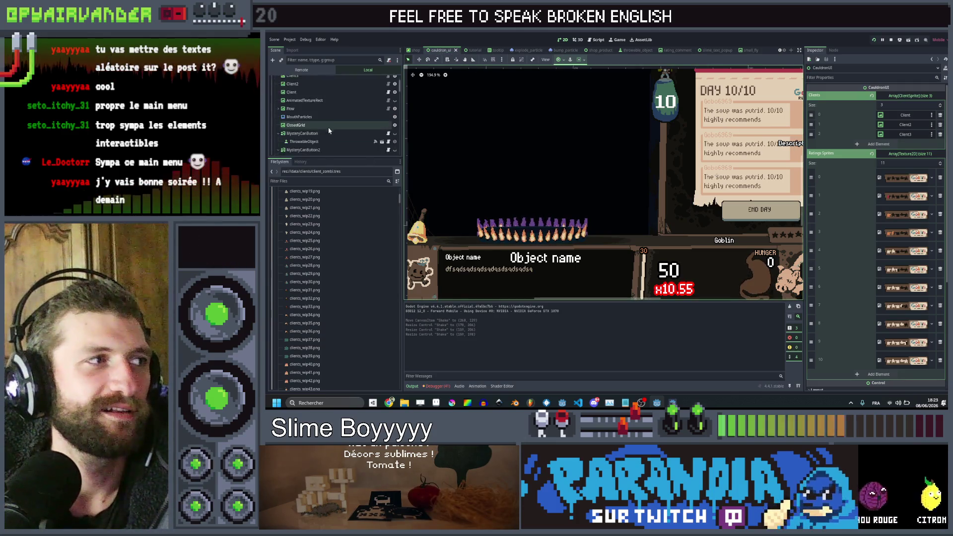
pyautogui.scroll(-5, 333, 122)
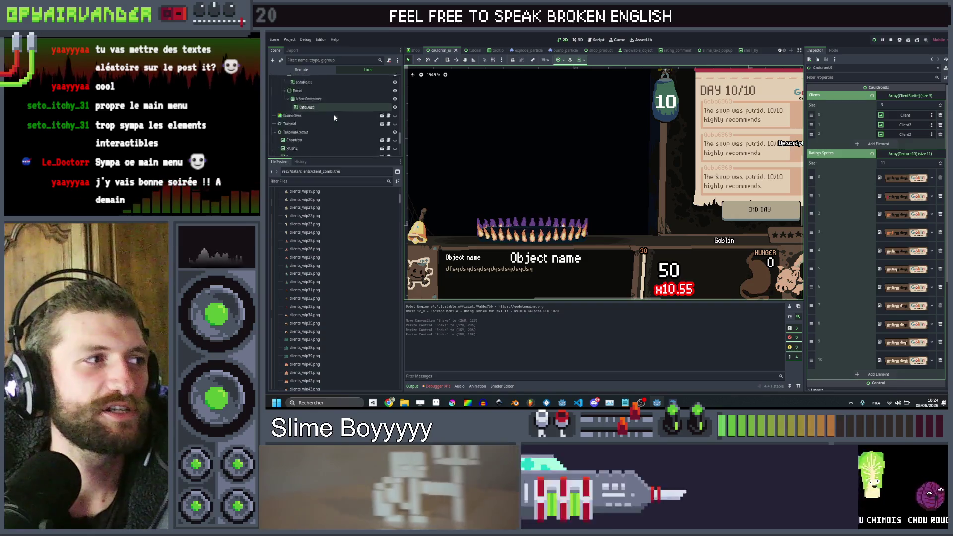
pyautogui.click(320, 144)
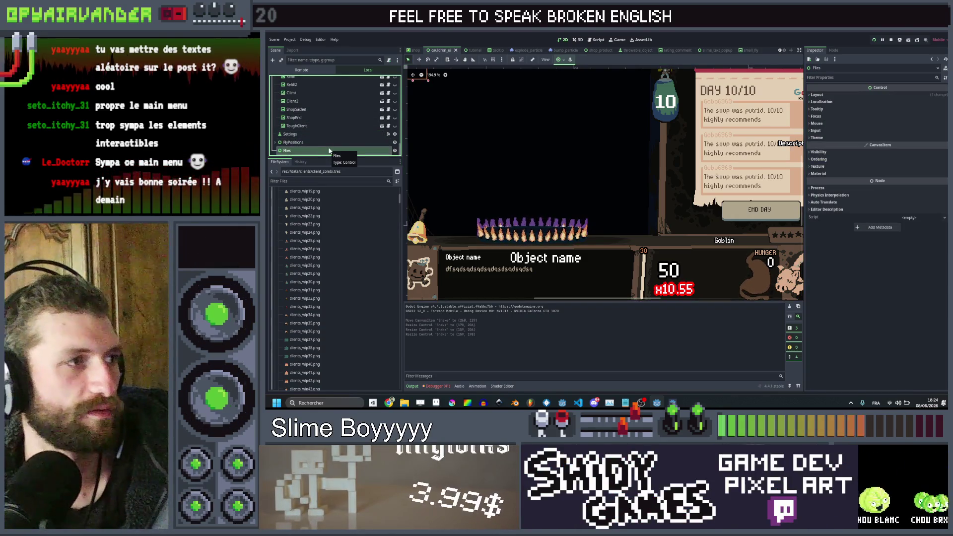
pyautogui.keyDown('ctrl'); pyautogui.click(326, 144); pyautogui.keyUp('ctrl')
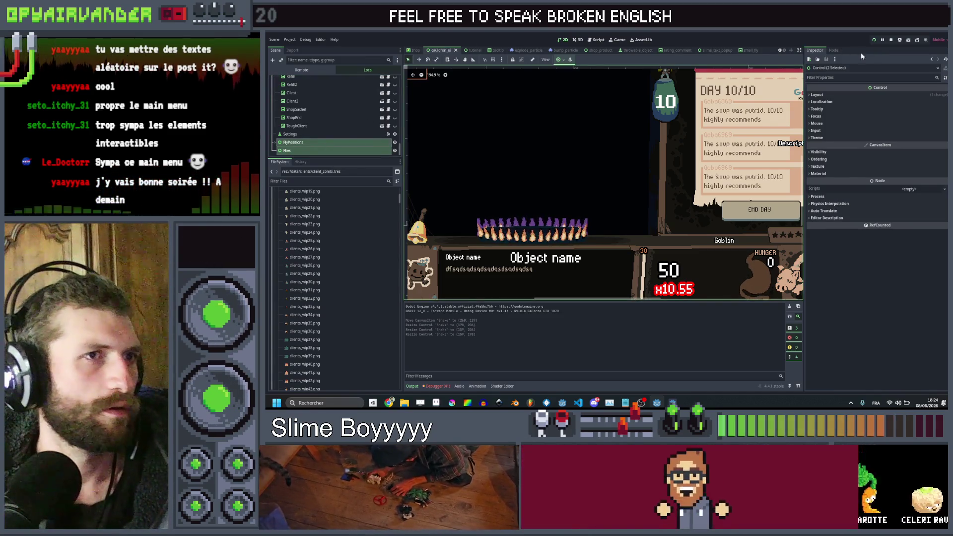
# Step: Scroll the Scene dock back up and switch to the cauldron_manager scene
pyautogui.scroll(4, 781, 50)
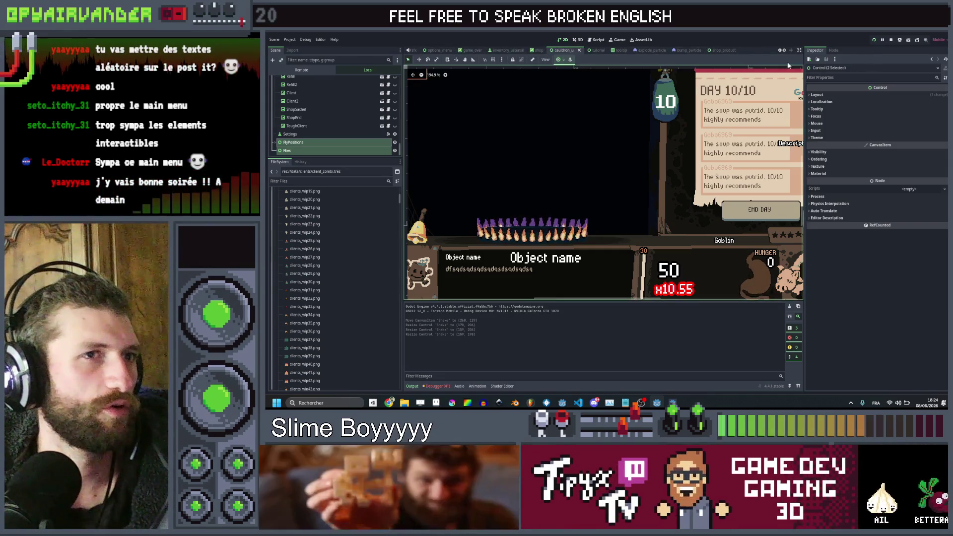
pyautogui.scroll(1, 778, 53)
pyautogui.scroll(1, 778, 54)
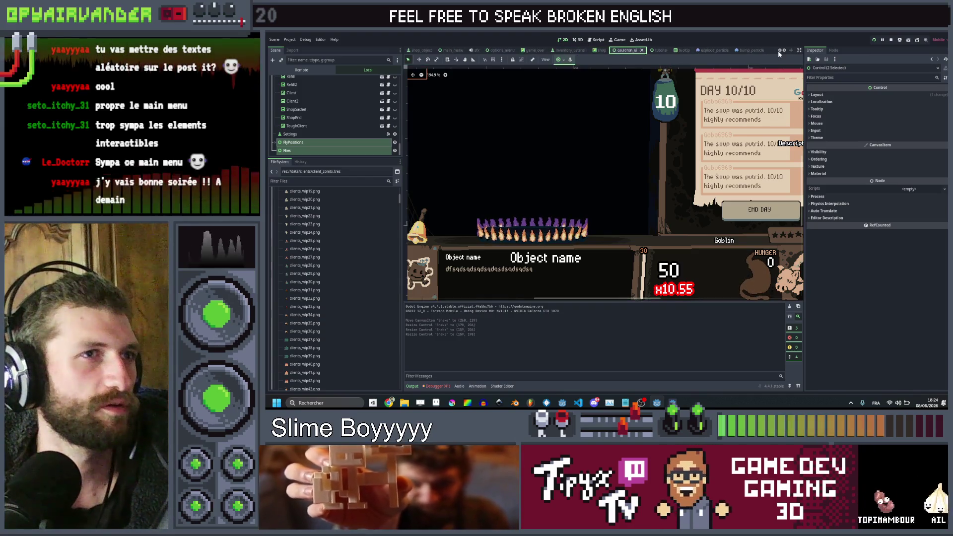
pyautogui.scroll(1, 778, 51)
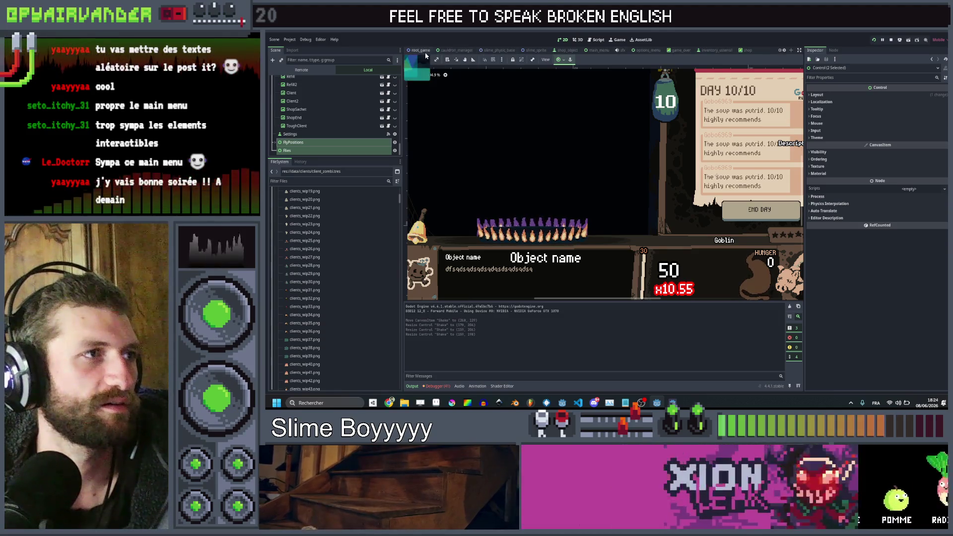
pyautogui.click(454, 51)
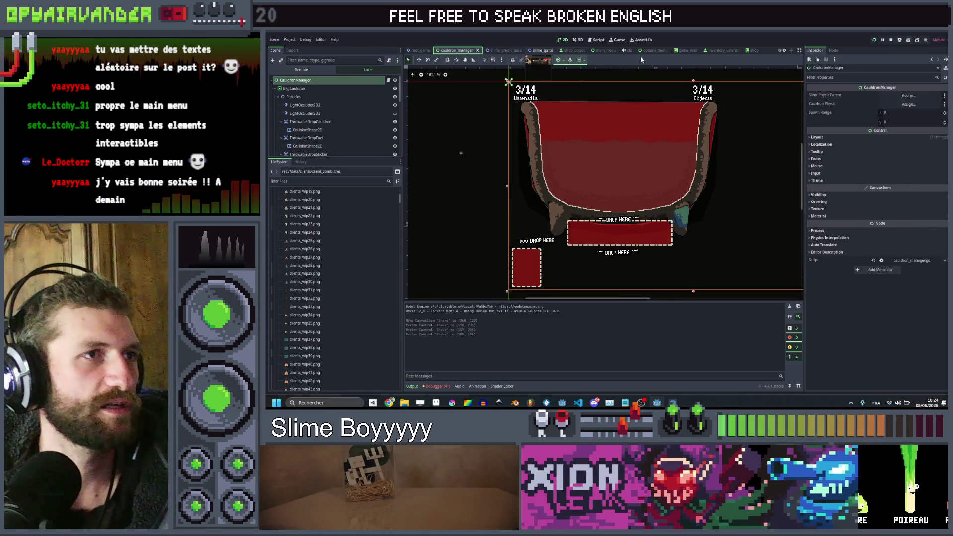
# Step: Paste the copied nodes into main_menu and move FlyPositions up in the hierarchy
pyautogui.click(598, 50)
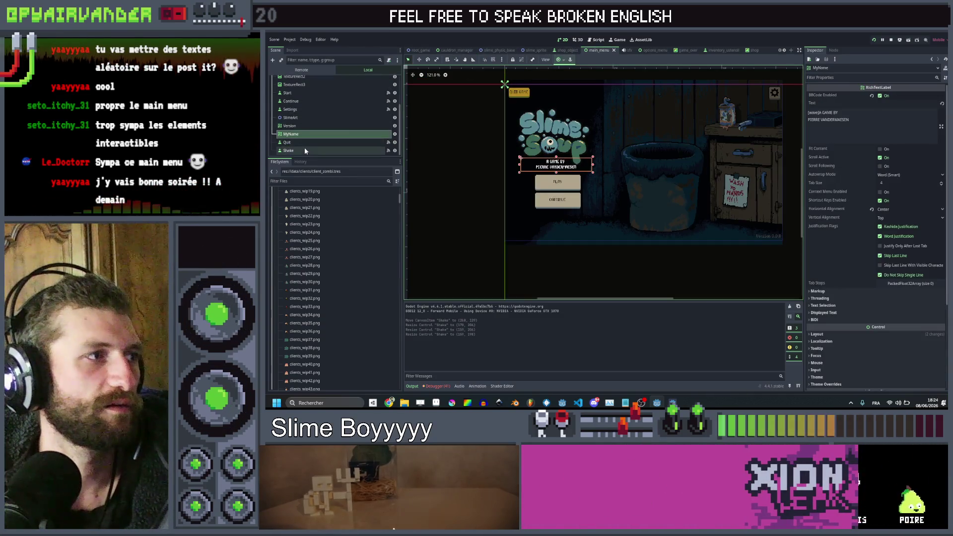
pyautogui.hotkey('ctrl', 'v')
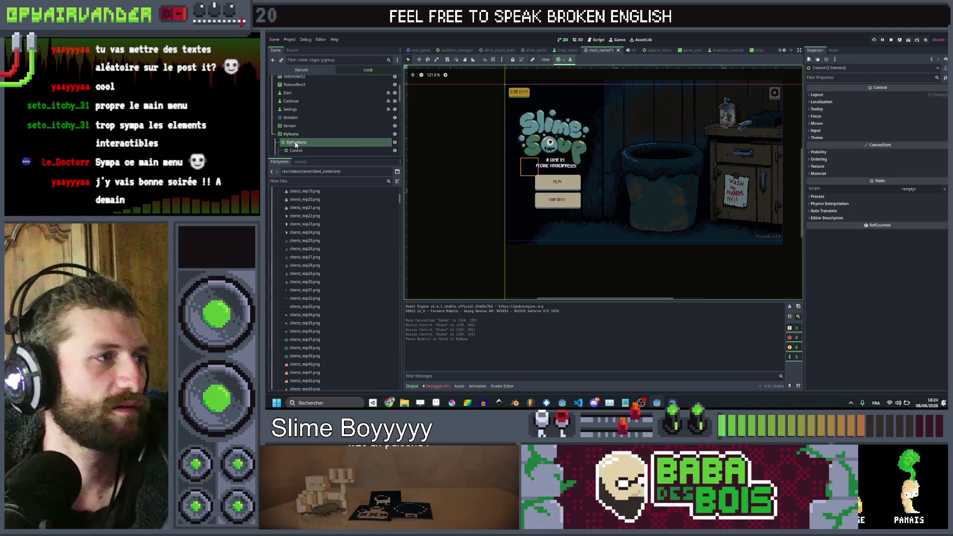
pyautogui.moveTo(304, 140); pyautogui.dragTo(297, 132)
pyautogui.scroll(-2, 288, 109)
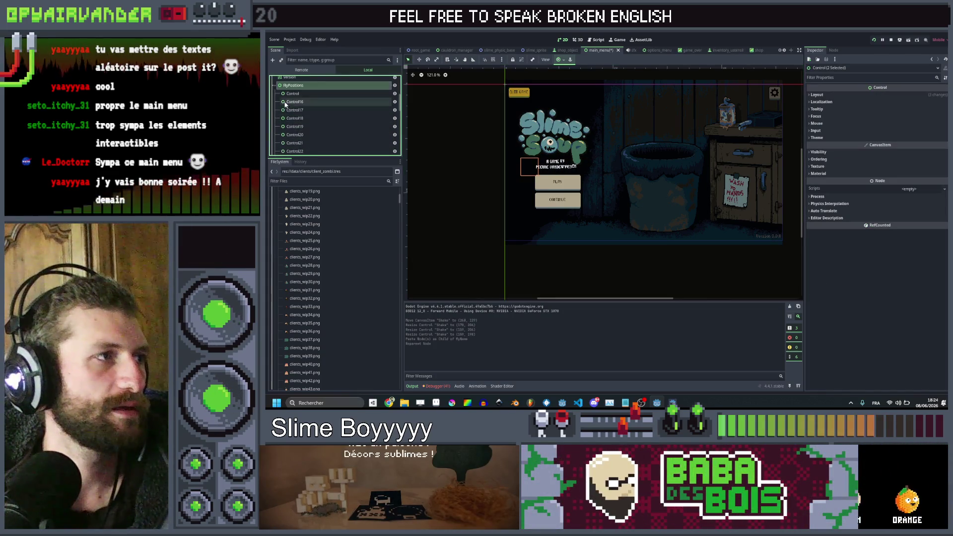
pyautogui.click(279, 86)
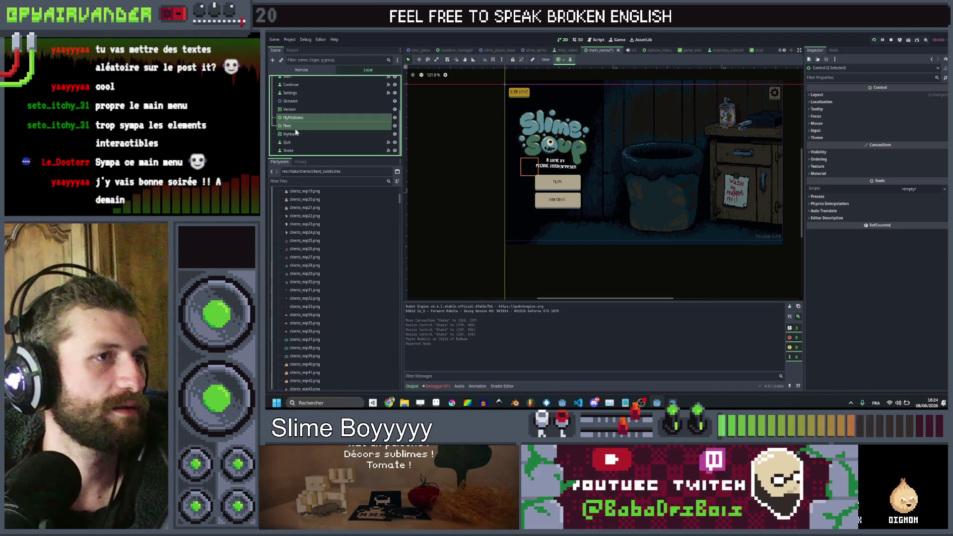
# Step: Select FlyPositions and Flies together and reset their Transform position to 0, 0
pyautogui.press('Down')
pyautogui.press('Down')
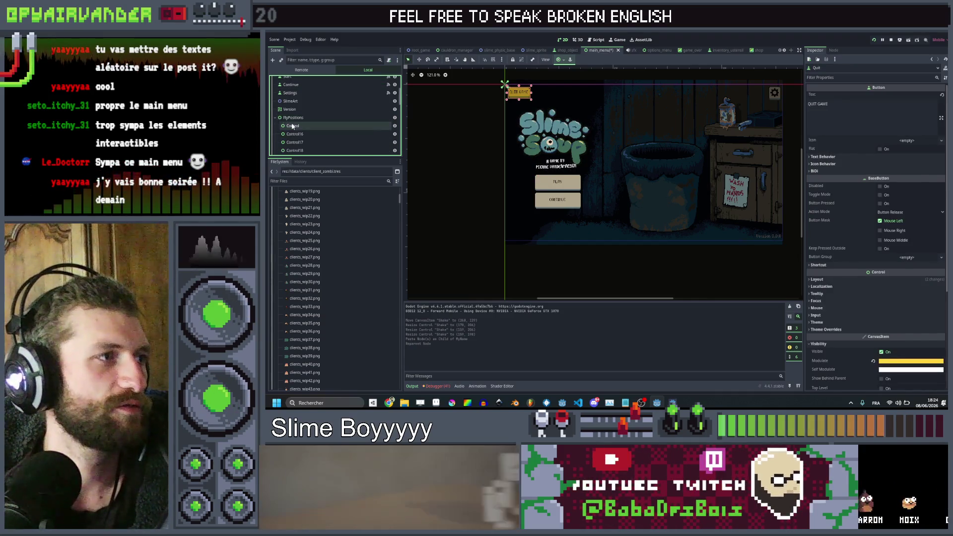
pyautogui.click(293, 126)
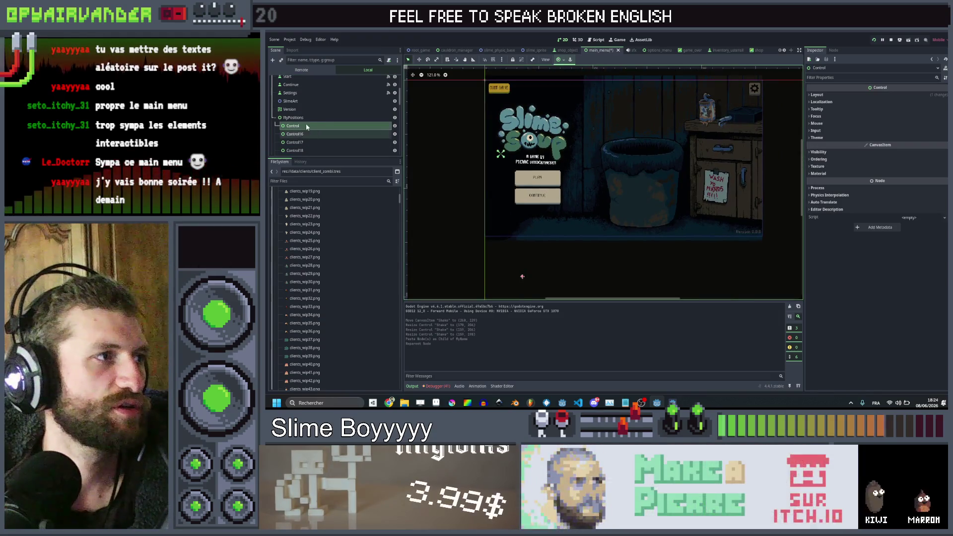
pyautogui.click(305, 119)
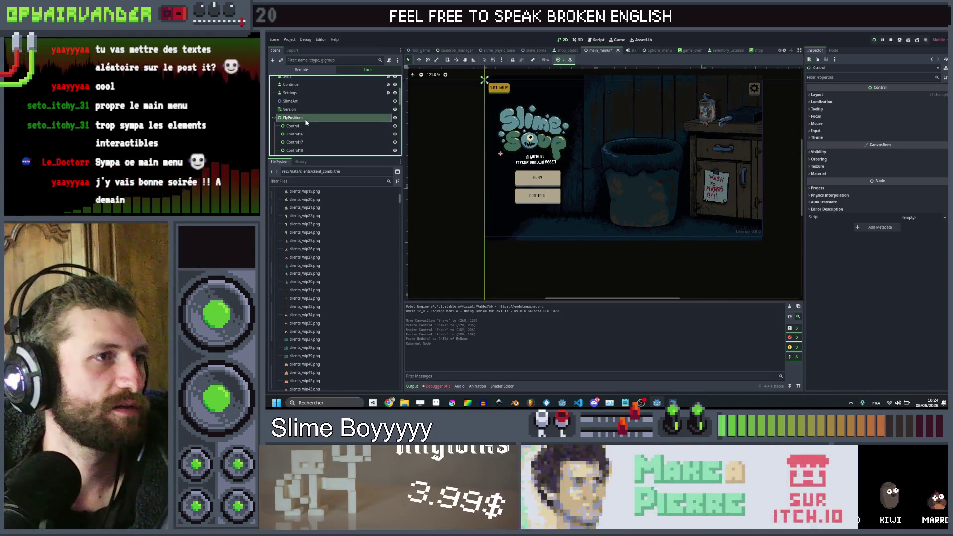
pyautogui.click(274, 118)
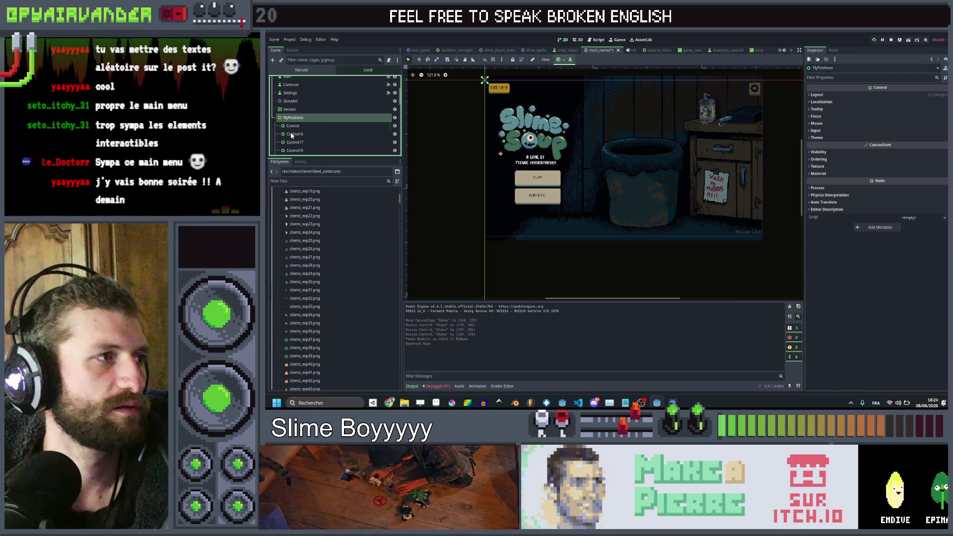
pyautogui.click(274, 117)
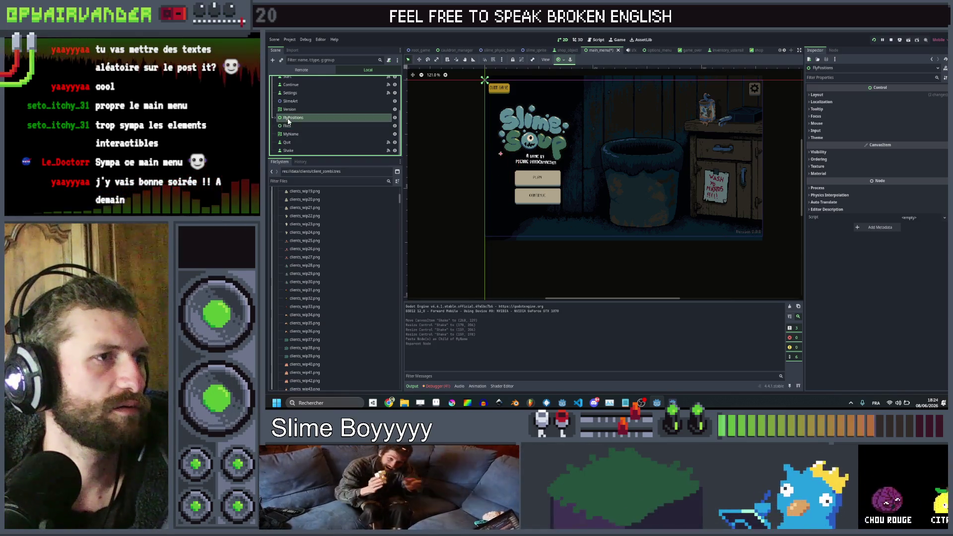
pyautogui.keyDown('ctrl'); pyautogui.click(289, 126); pyautogui.keyUp('ctrl')
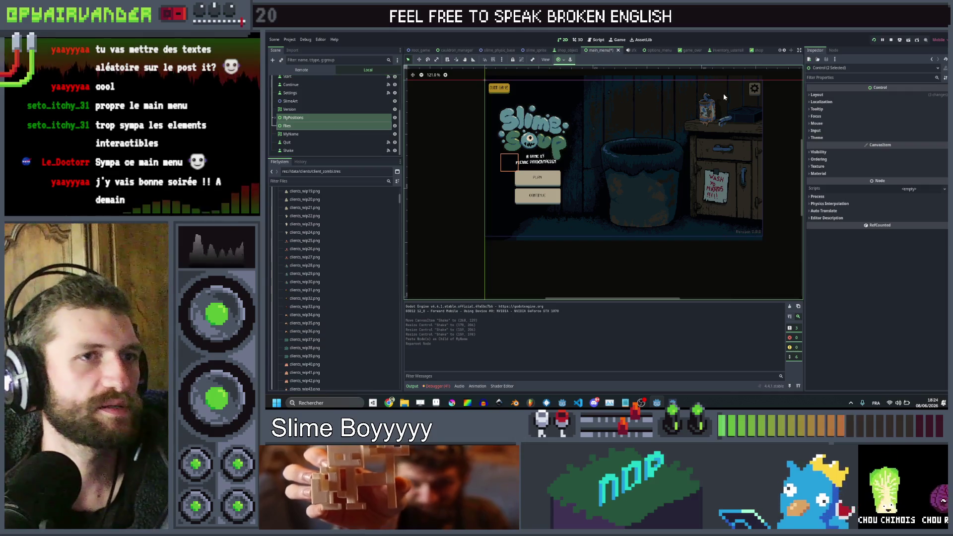
pyautogui.click(818, 99)
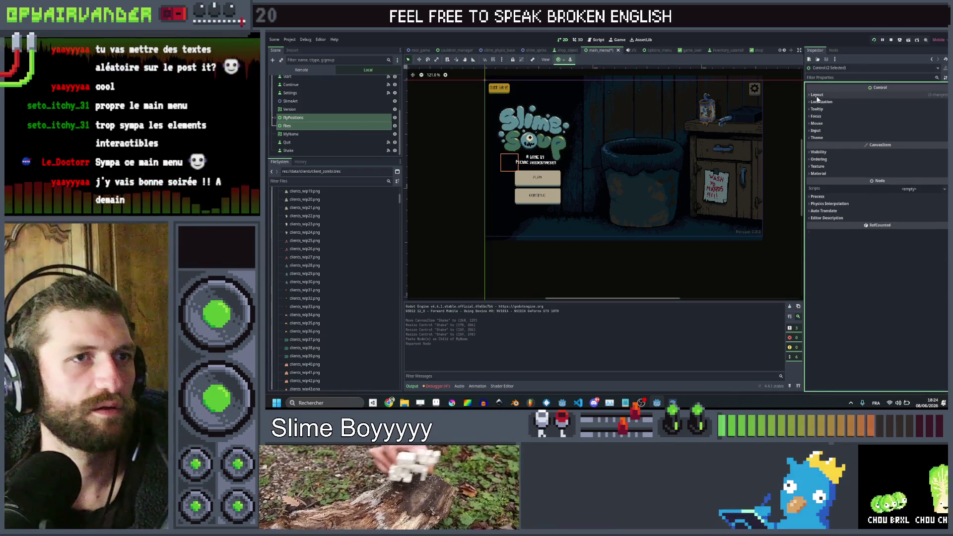
pyautogui.click(817, 95)
pyautogui.click(823, 160)
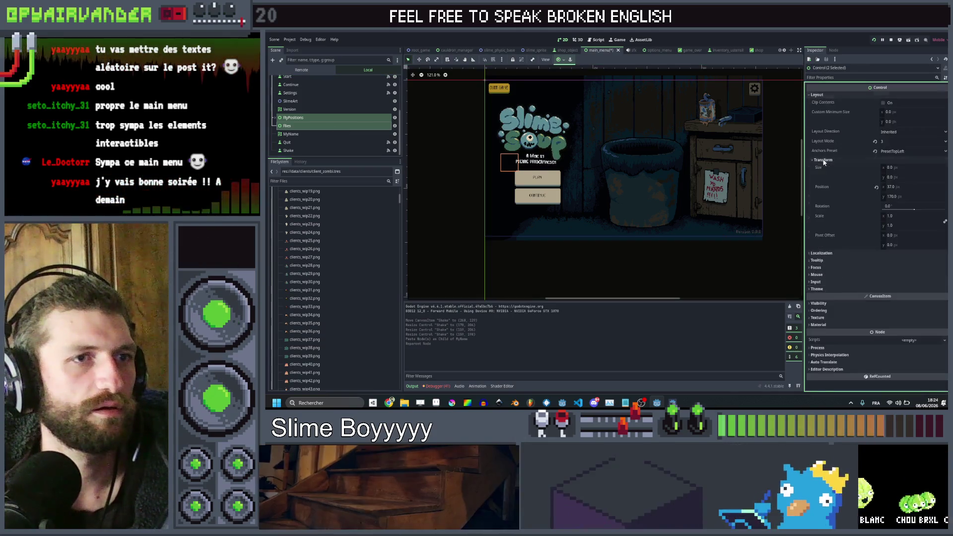
pyautogui.click(876, 186)
# Step: Shrink the Flies control to zero size
pyautogui.click(303, 125)
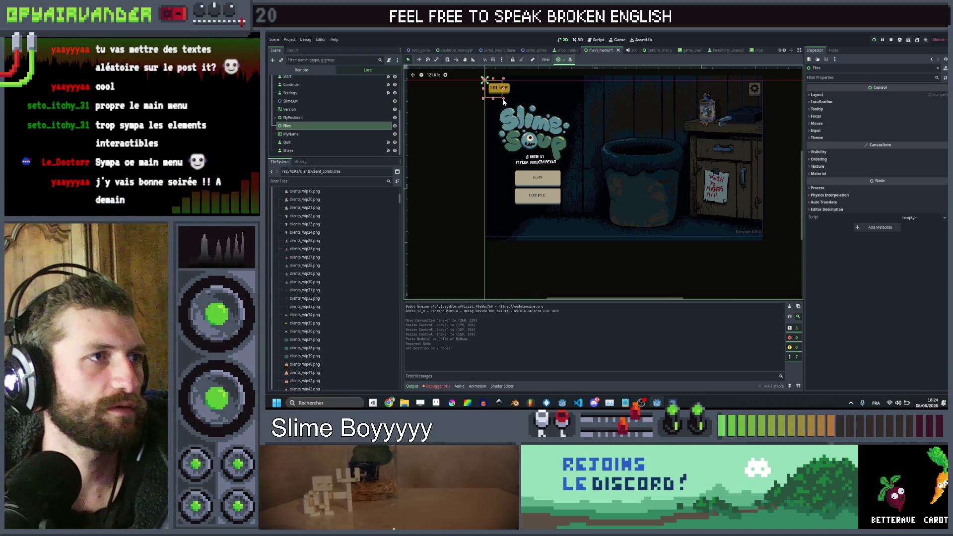
pyautogui.moveTo(484, 79); pyautogui.dragTo(484, 80)
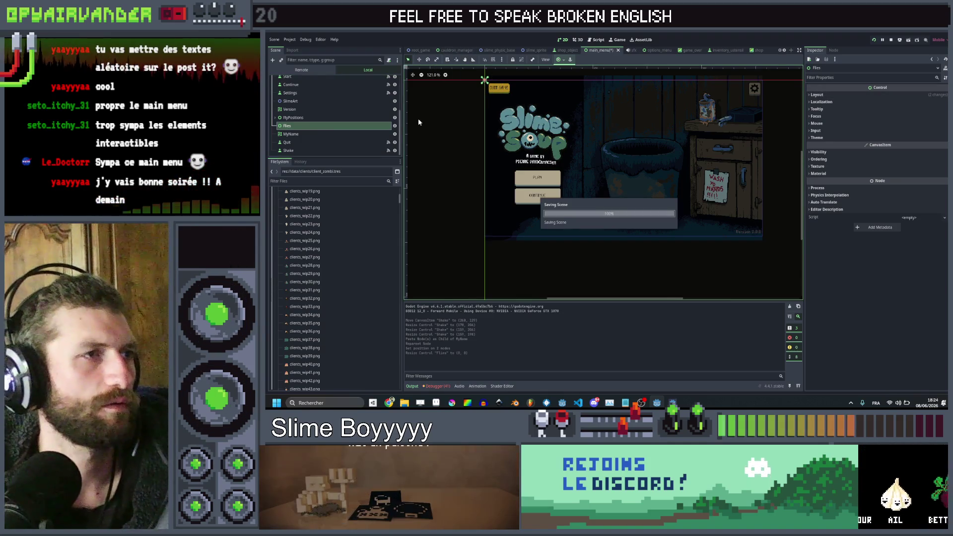
pyautogui.click(276, 118)
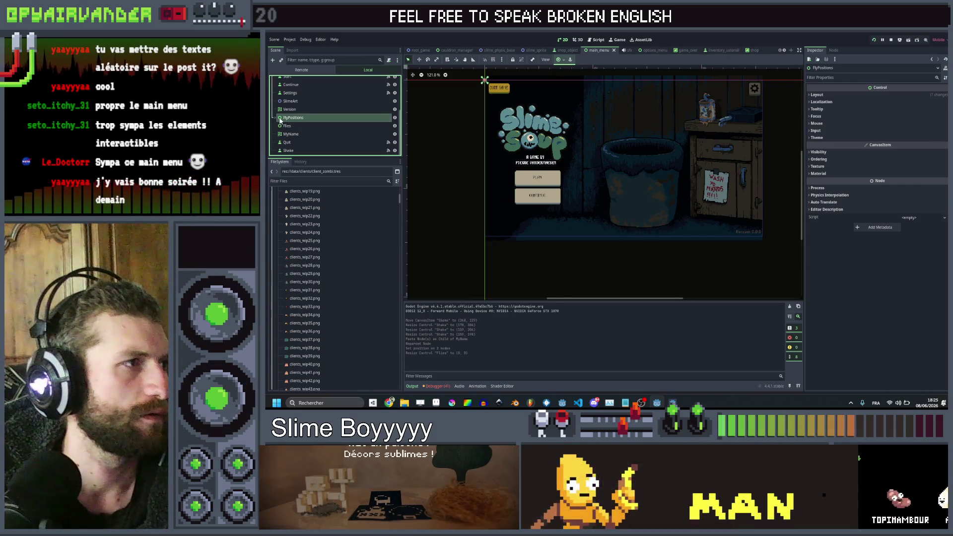
# Step: Drag the first Control marker near the menu buttons, then reposition Control16 through Control18
pyautogui.click(293, 131)
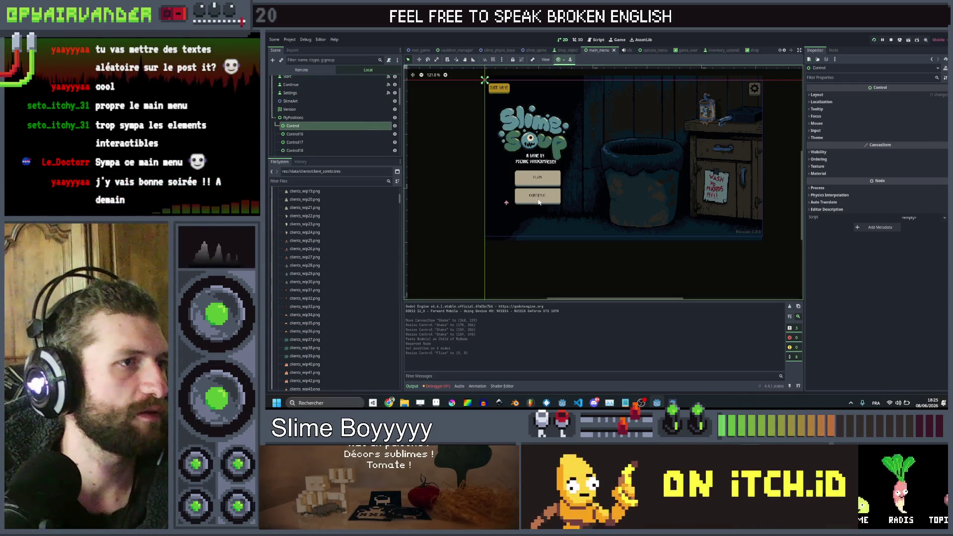
pyautogui.scroll(-3, 427, 100)
pyautogui.click(419, 60)
pyautogui.scroll(3, 520, 214)
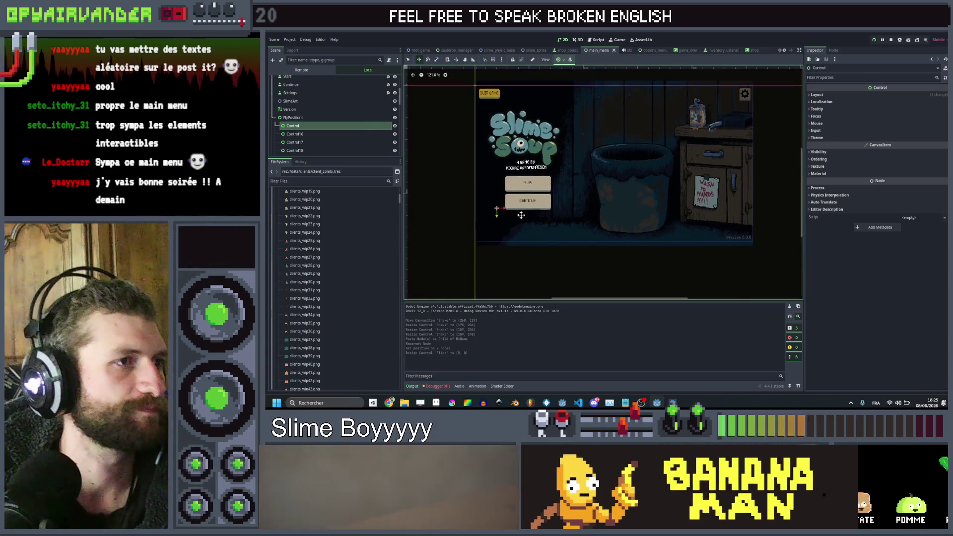
pyautogui.moveTo(497, 209)
pyautogui.mouseDown()
pyautogui.moveTo(516, 231)
pyautogui.moveTo(511, 208)
pyautogui.moveTo(610, 182)
pyautogui.moveTo(734, 177)
pyautogui.moveTo(718, 155)
pyautogui.mouseUp()
pyautogui.click(311, 134)
pyautogui.click(295, 142)
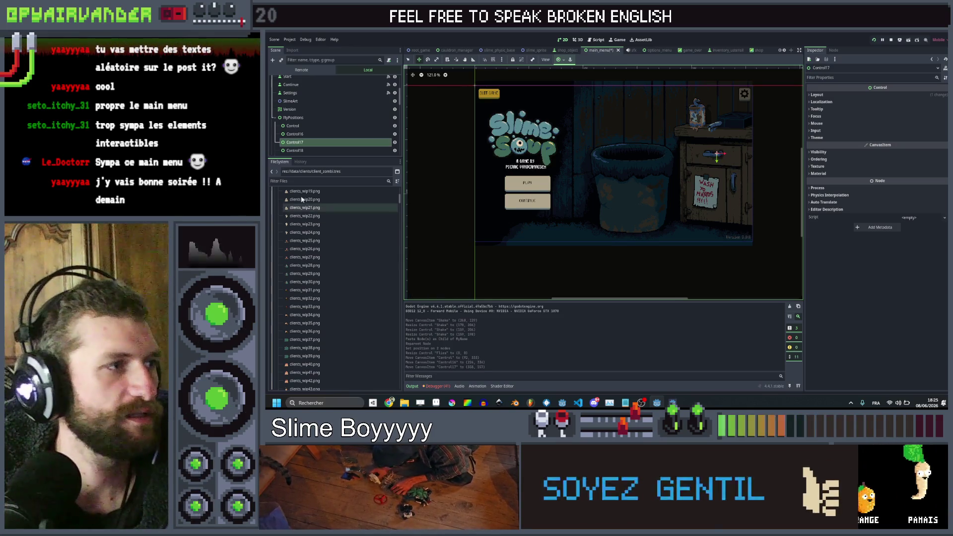
pyautogui.scroll(-1, 300, 142)
pyautogui.click(304, 132)
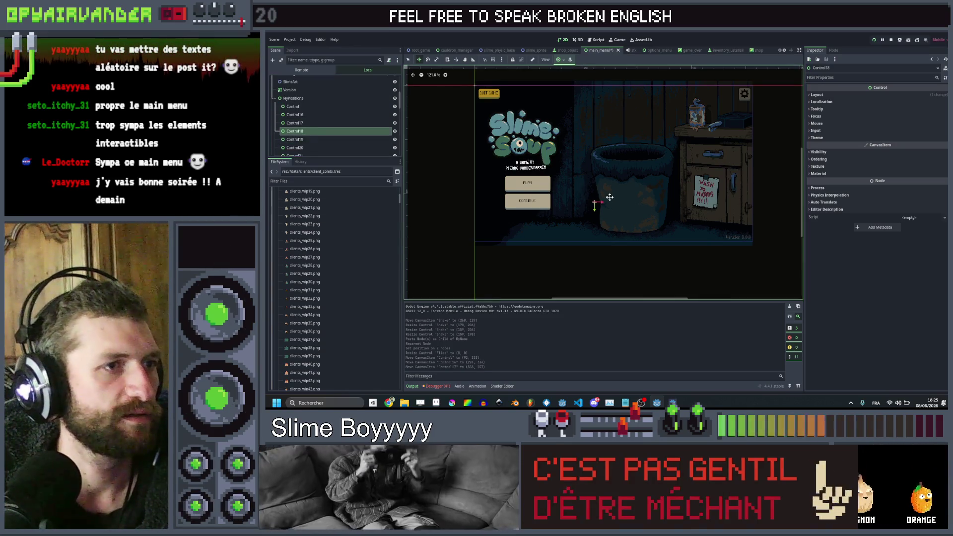
pyautogui.moveTo(597, 203); pyautogui.dragTo(695, 228)
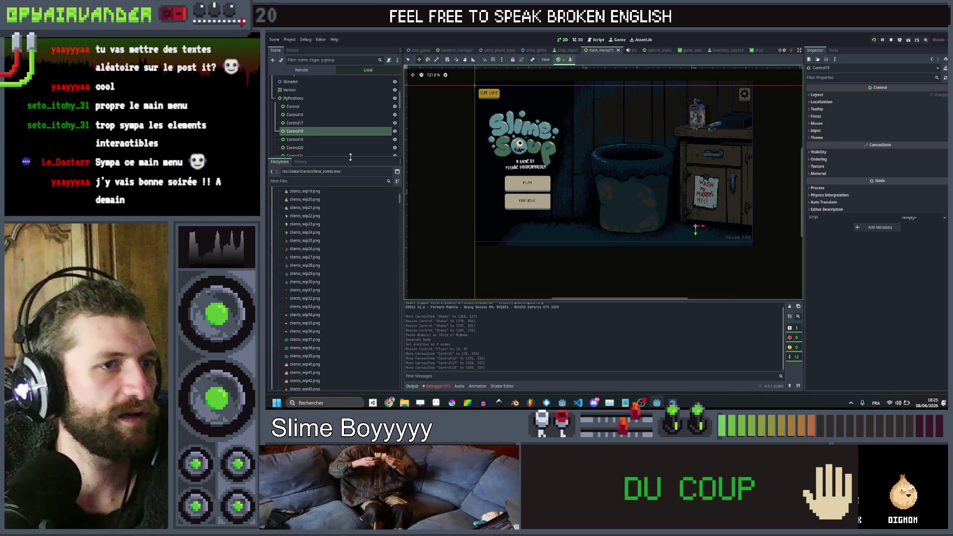
# Step: Place Control19 through Control22 higher up around the sign and shelf
pyautogui.click(312, 139)
pyautogui.moveTo(618, 182); pyautogui.dragTo(648, 181)
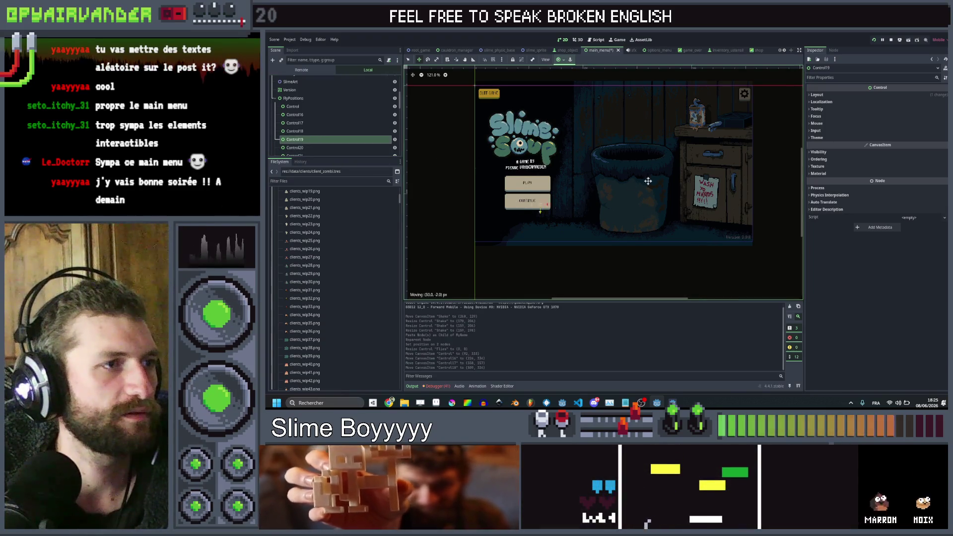
pyautogui.moveTo(741, 199); pyautogui.dragTo(733, 174)
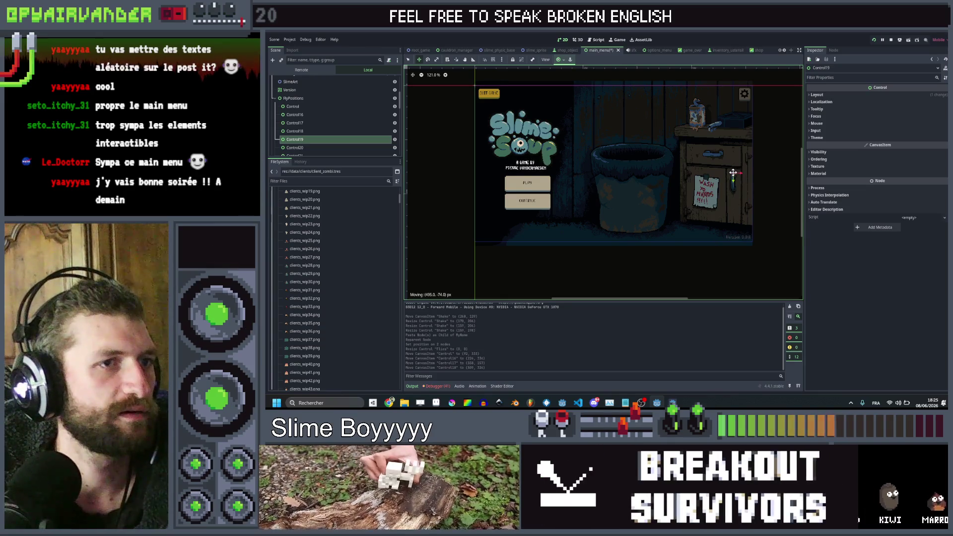
pyautogui.click(323, 147)
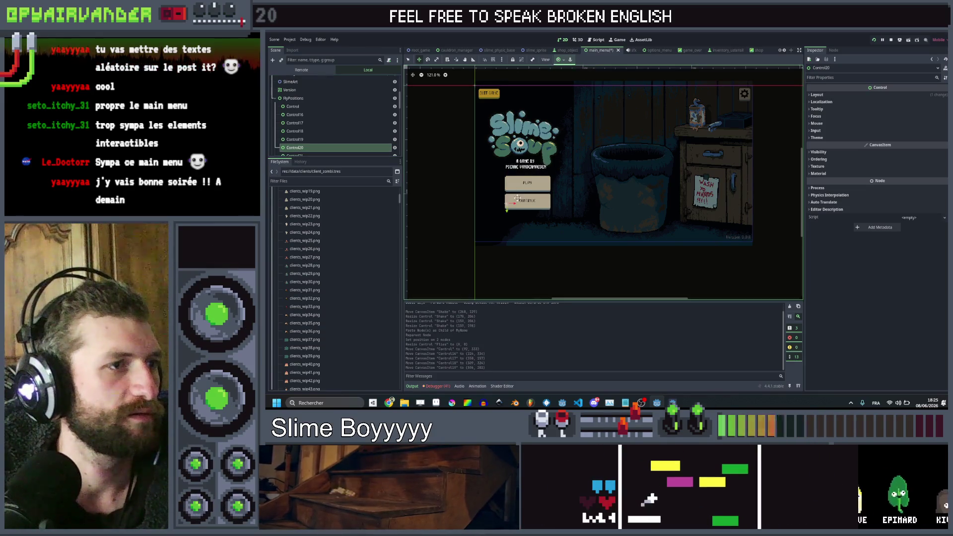
pyautogui.moveTo(507, 205); pyautogui.dragTo(746, 120)
pyautogui.scroll(-2, 308, 124)
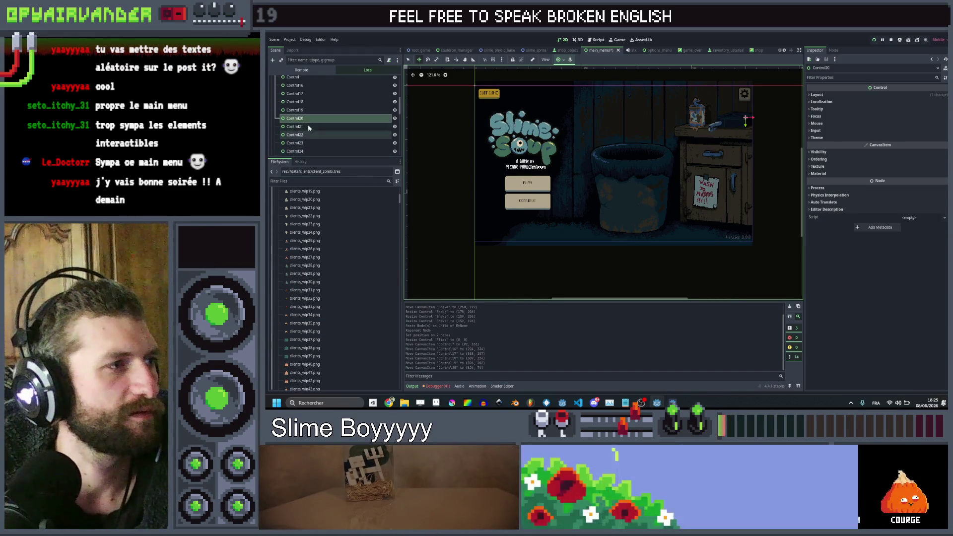
pyautogui.click(304, 127)
pyautogui.moveTo(734, 206); pyautogui.dragTo(752, 189)
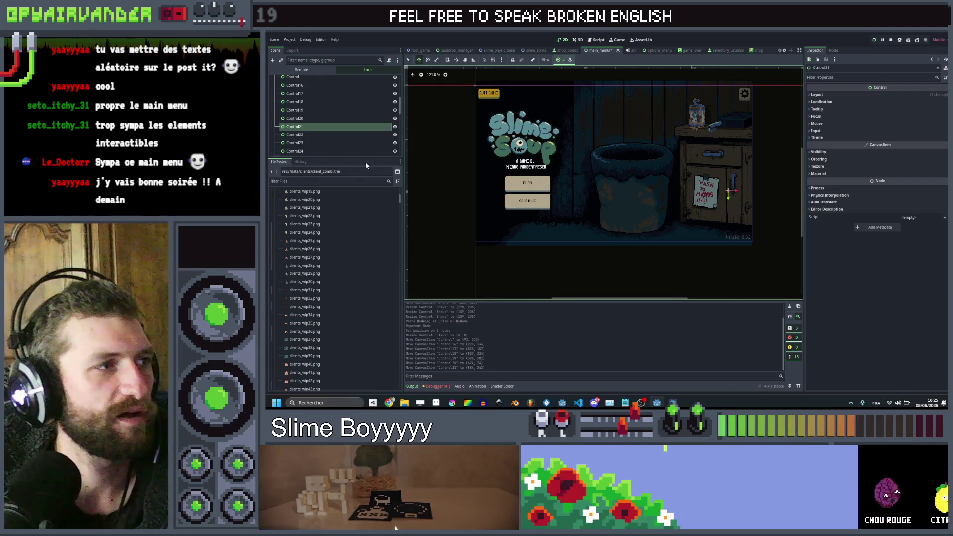
pyautogui.click(302, 135)
pyautogui.moveTo(680, 205); pyautogui.dragTo(678, 158)
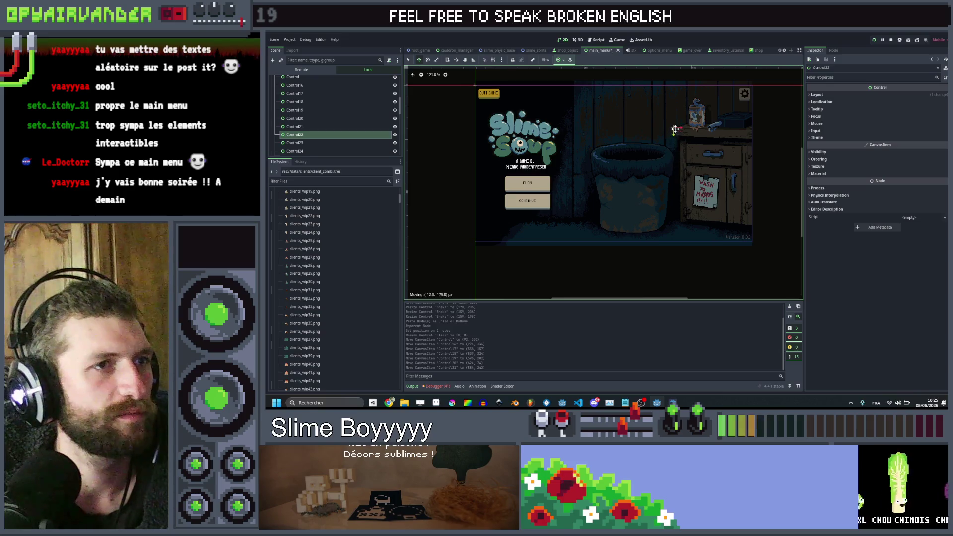
pyautogui.scroll(5, 661, 125)
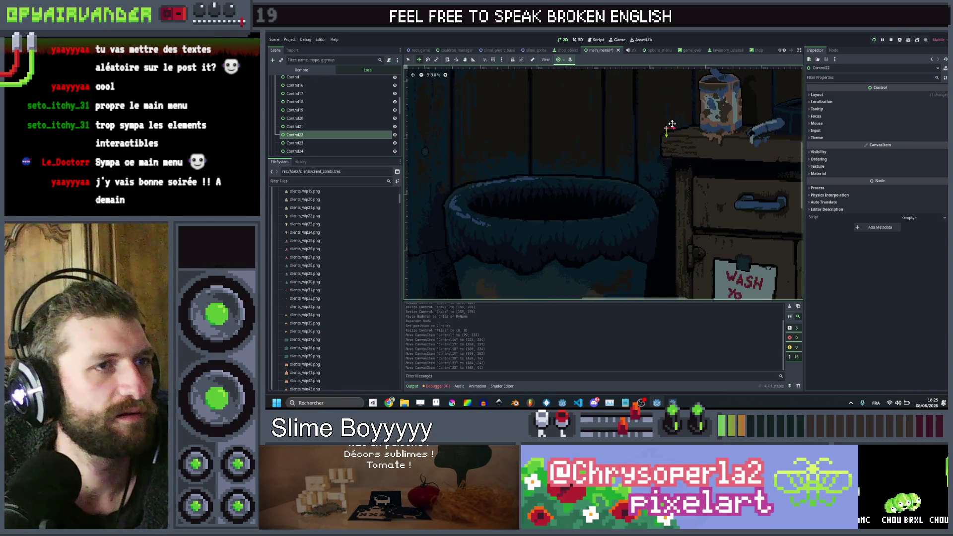
pyautogui.moveTo(667, 126); pyautogui.dragTo(669, 134)
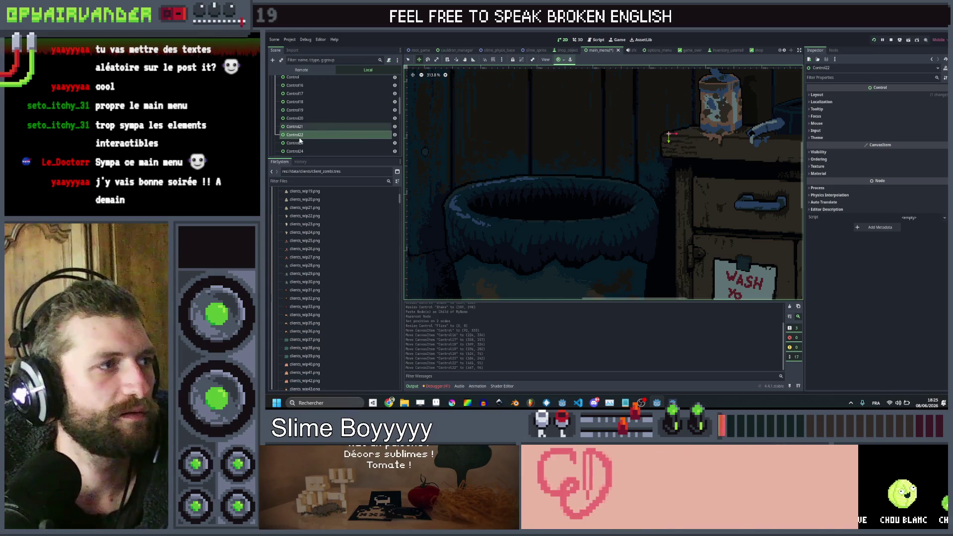
# Step: Move Control23 through Control27 into the shelf area and nearby spots
pyautogui.click(640, 147)
pyautogui.scroll(-5, 640, 147)
pyautogui.moveTo(480, 243); pyautogui.dragTo(704, 132)
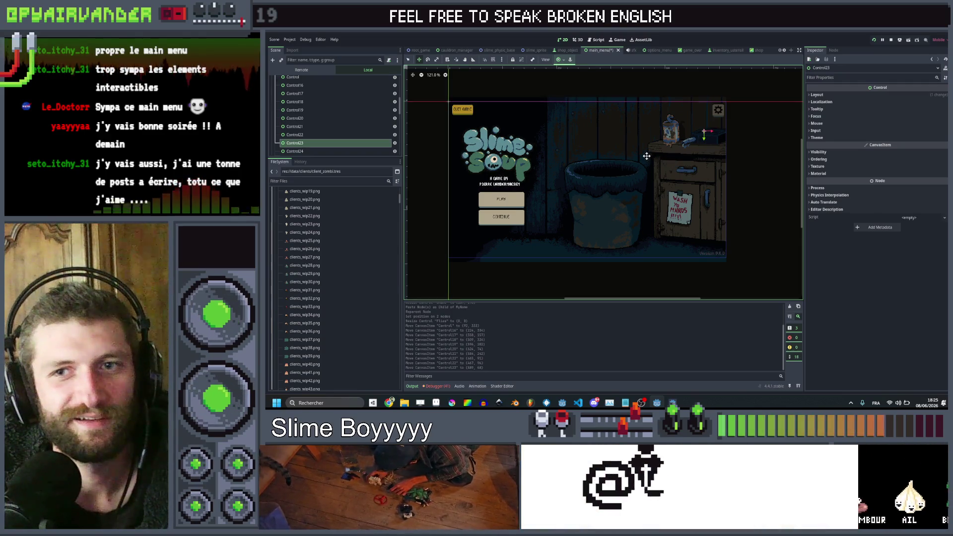
pyautogui.click(302, 151)
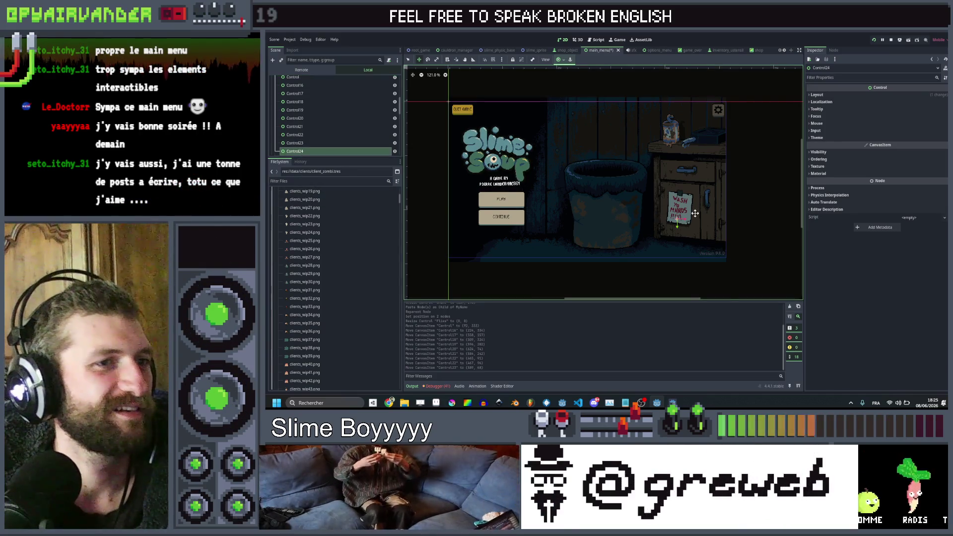
pyautogui.moveTo(717, 154); pyautogui.dragTo(717, 146)
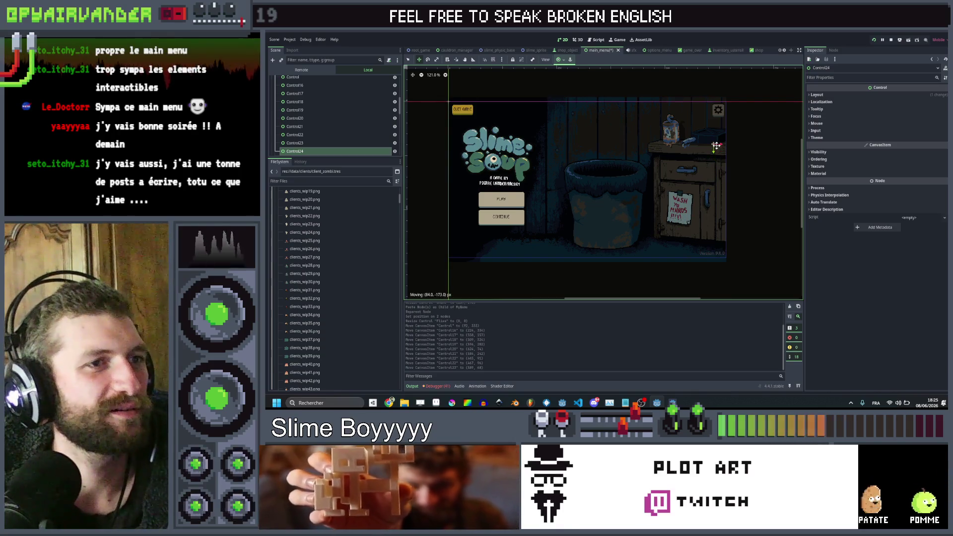
pyautogui.scroll(-2, 306, 133)
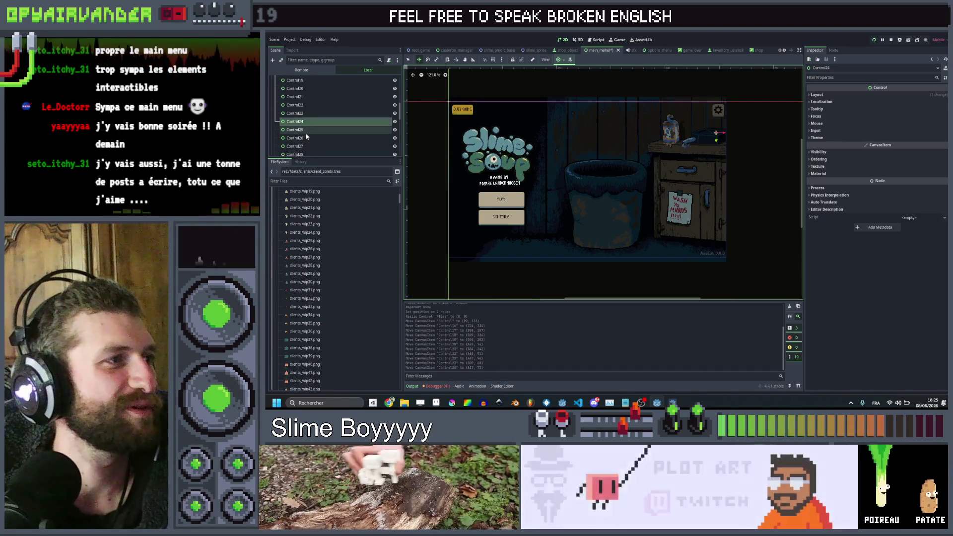
pyautogui.click(305, 131)
pyautogui.moveTo(598, 223); pyautogui.dragTo(595, 219)
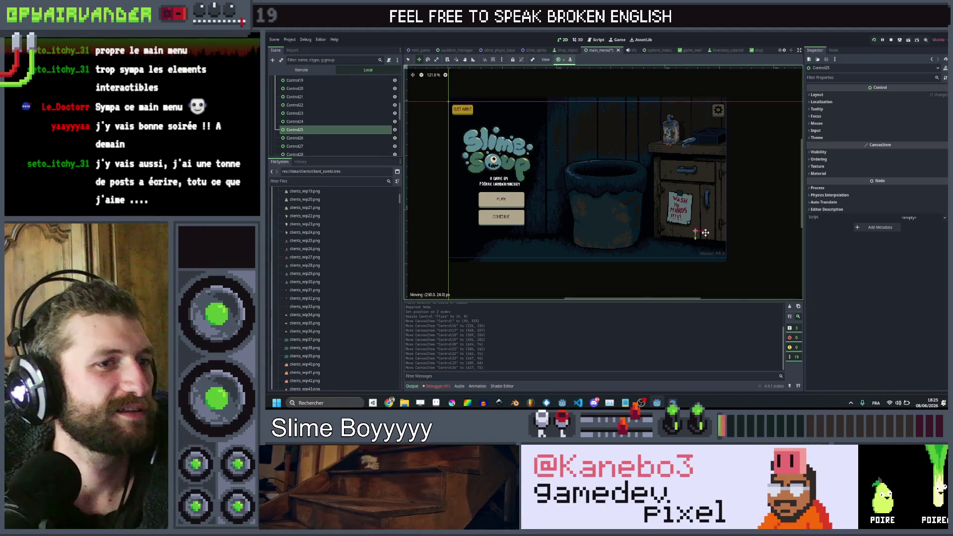
pyautogui.click(306, 138)
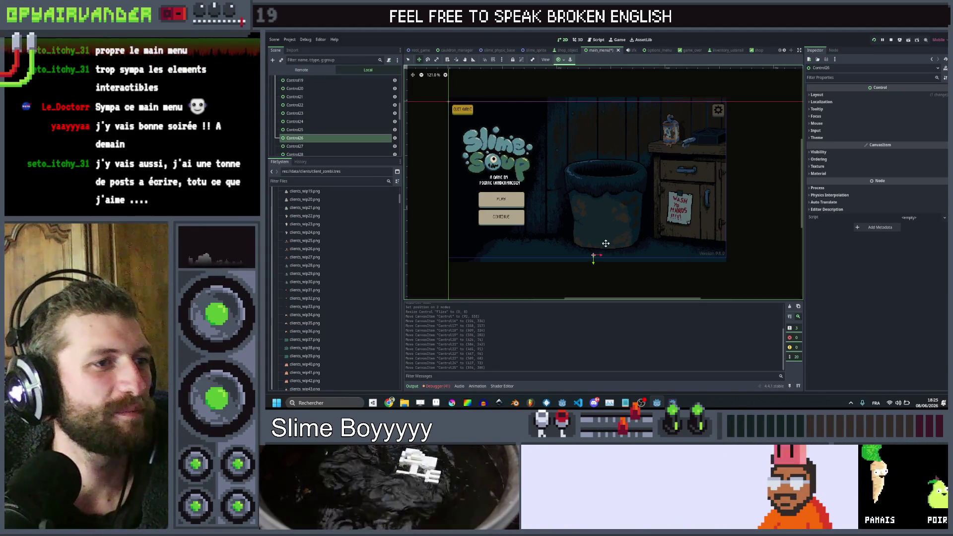
pyautogui.moveTo(595, 254); pyautogui.dragTo(647, 250)
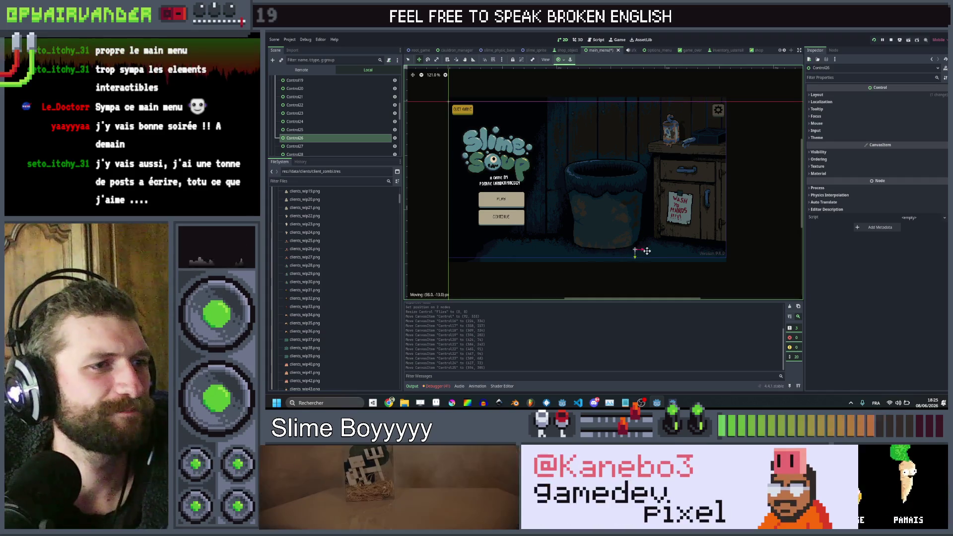
pyautogui.click(315, 146)
pyautogui.moveTo(700, 240)
pyautogui.mouseDown()
pyautogui.moveTo(650, 259)
pyautogui.moveTo(649, 213)
pyautogui.moveTo(685, 159)
pyautogui.moveTo(714, 140)
pyautogui.moveTo(702, 134)
pyautogui.mouseUp()
# Step: Reposition the Control28 through Control32 landing-spot markers
pyautogui.scroll(-2, 306, 139)
pyautogui.click(305, 128)
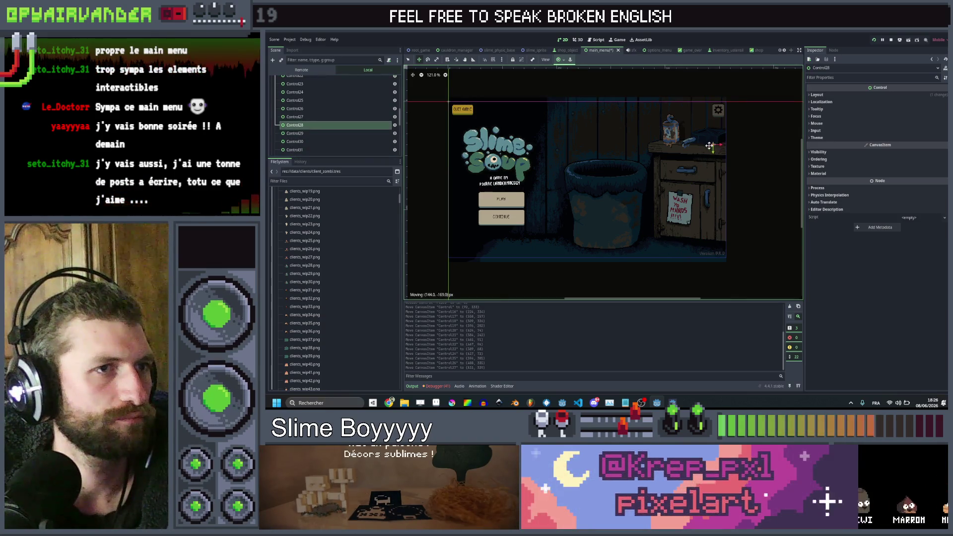
pyautogui.click(305, 133)
pyautogui.moveTo(472, 216)
pyautogui.mouseDown()
pyautogui.moveTo(606, 164)
pyautogui.moveTo(700, 105)
pyautogui.mouseUp()
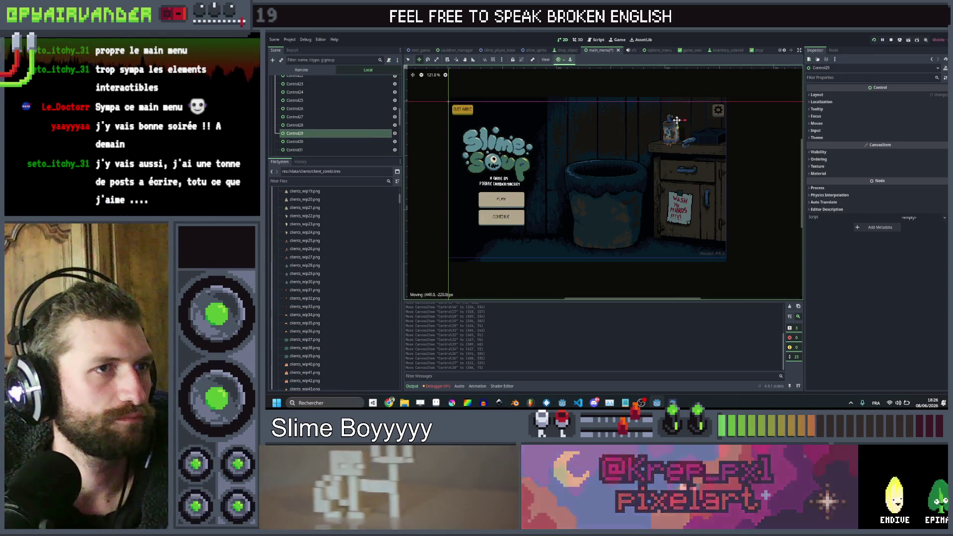
pyautogui.click(309, 142)
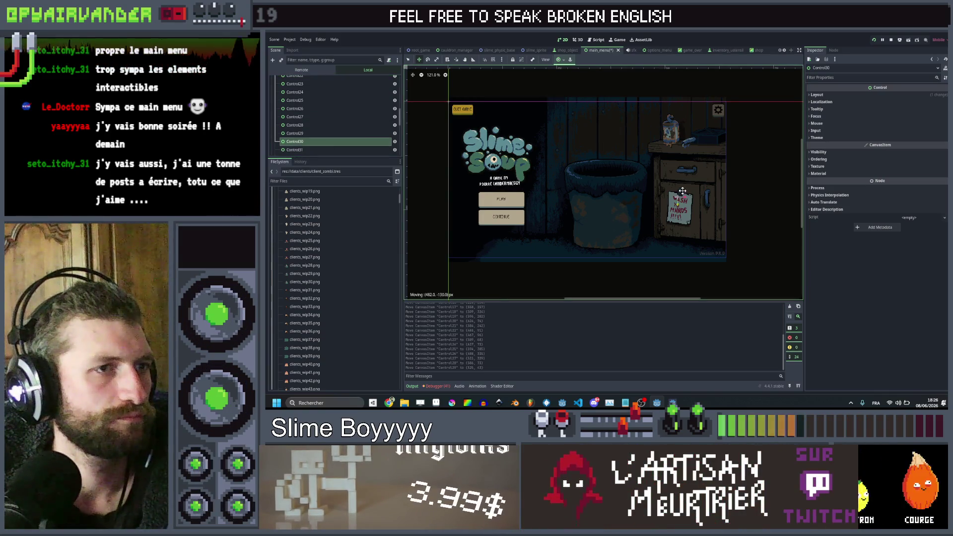
pyautogui.click(327, 150)
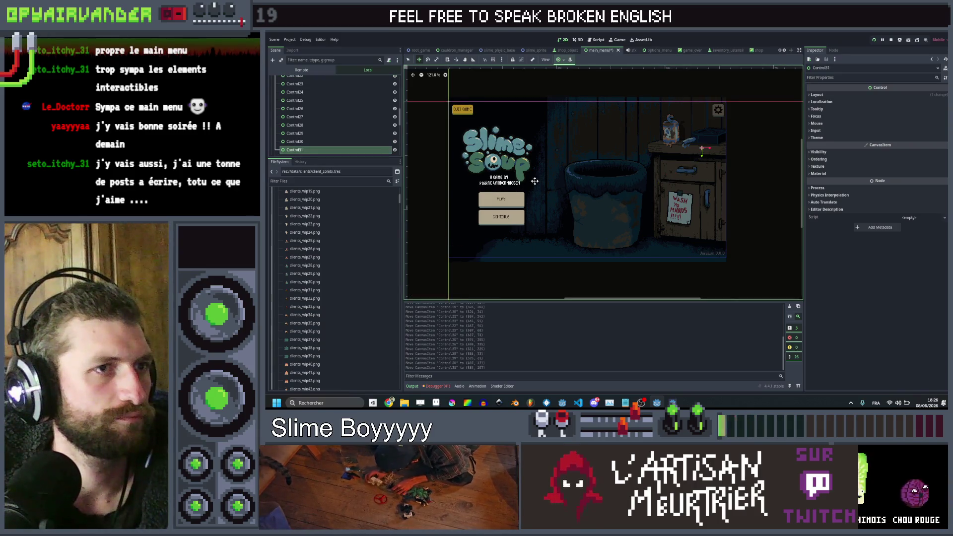
pyautogui.click(308, 131)
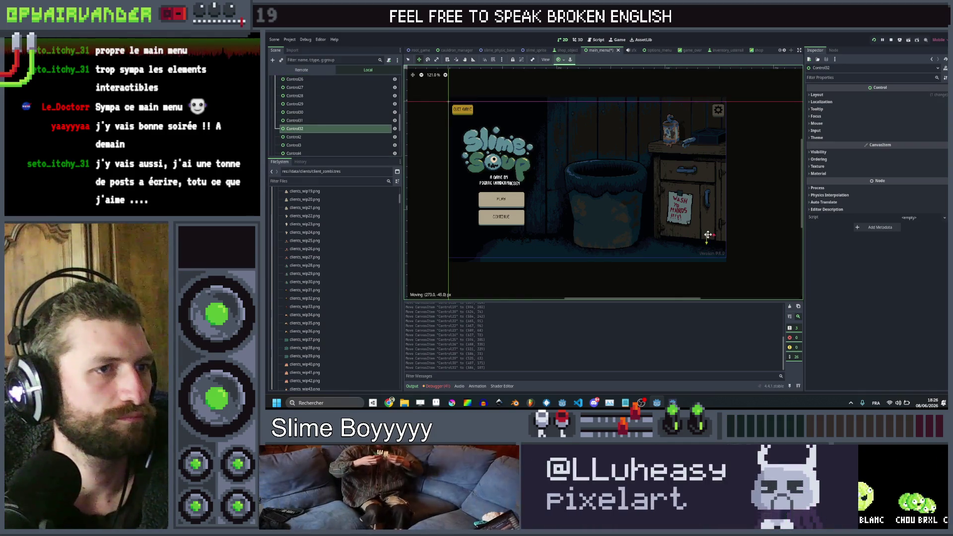
pyautogui.moveTo(708, 234); pyautogui.dragTo(708, 234)
# Step: Move markers Control2 through Control5 up and to the right
pyautogui.click(303, 137)
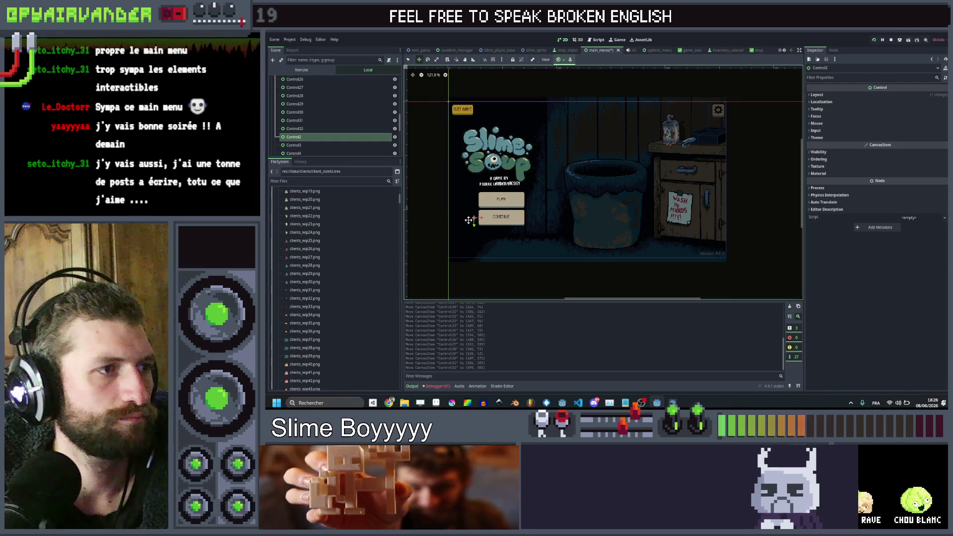
pyautogui.moveTo(473, 217); pyautogui.dragTo(707, 185)
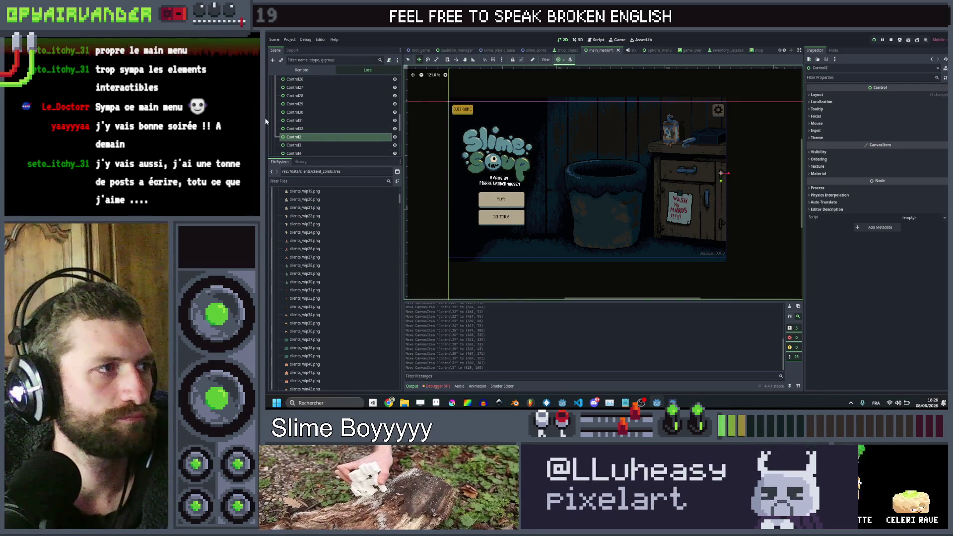
pyautogui.click(298, 145)
pyautogui.moveTo(426, 236); pyautogui.dragTo(657, 159)
pyautogui.scroll(-2, 315, 133)
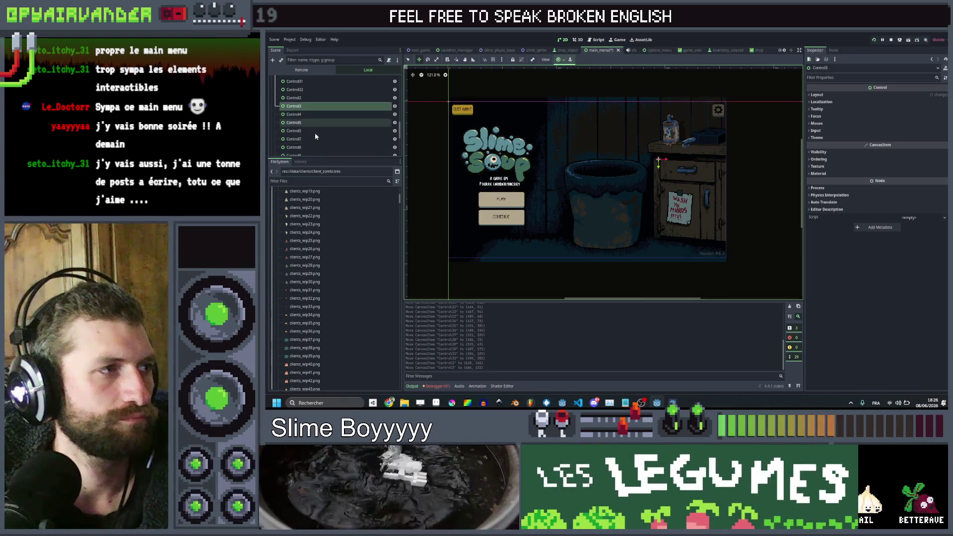
pyautogui.click(301, 117)
pyautogui.moveTo(595, 215); pyautogui.dragTo(660, 199)
pyautogui.click(303, 122)
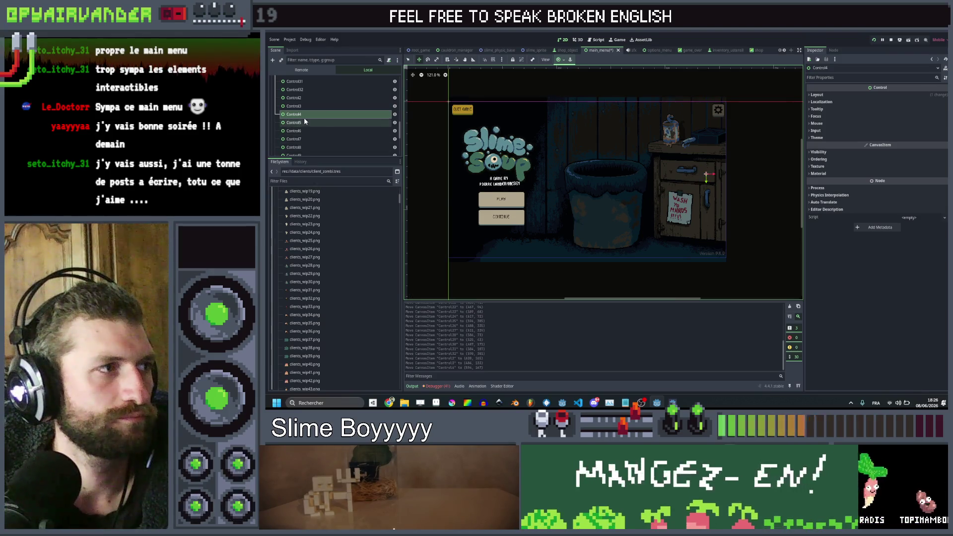
pyautogui.moveTo(598, 219)
pyautogui.mouseDown()
pyautogui.moveTo(725, 185)
pyautogui.moveTo(663, 180)
pyautogui.mouseUp()
# Step: Reposition Control6 through Control10, mostly shifting them upward
pyautogui.click(298, 130)
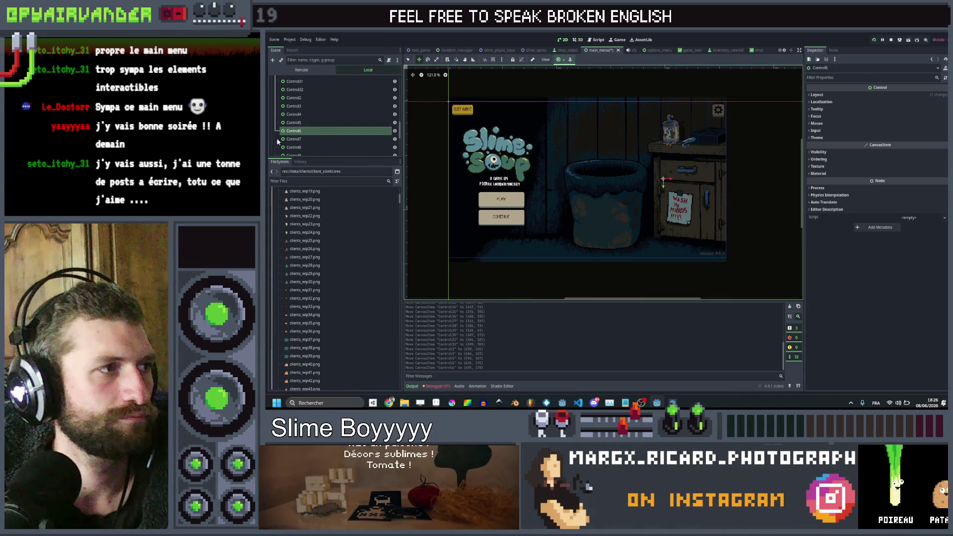
pyautogui.click(298, 139)
pyautogui.moveTo(687, 236); pyautogui.dragTo(695, 247)
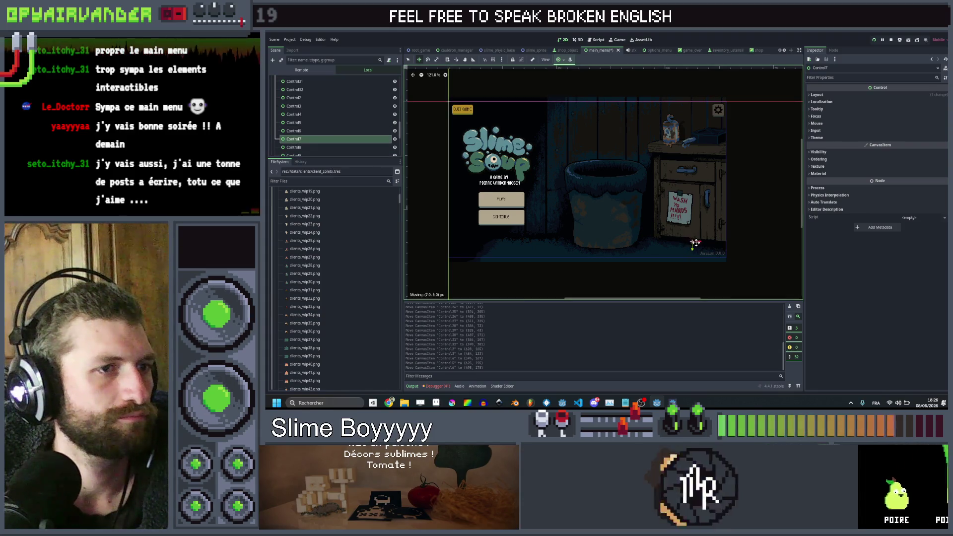
pyautogui.scroll(-2, 327, 147)
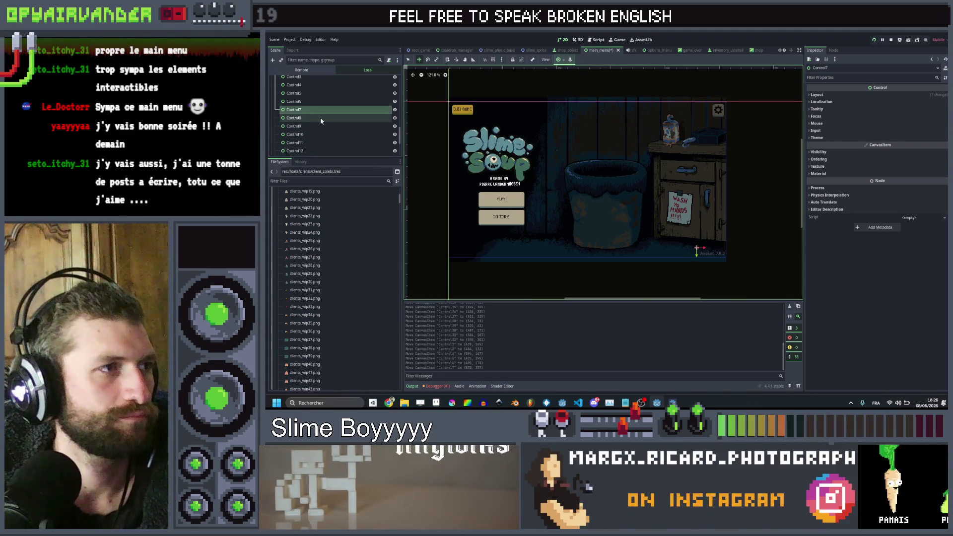
pyautogui.moveTo(697, 143); pyautogui.dragTo(698, 143)
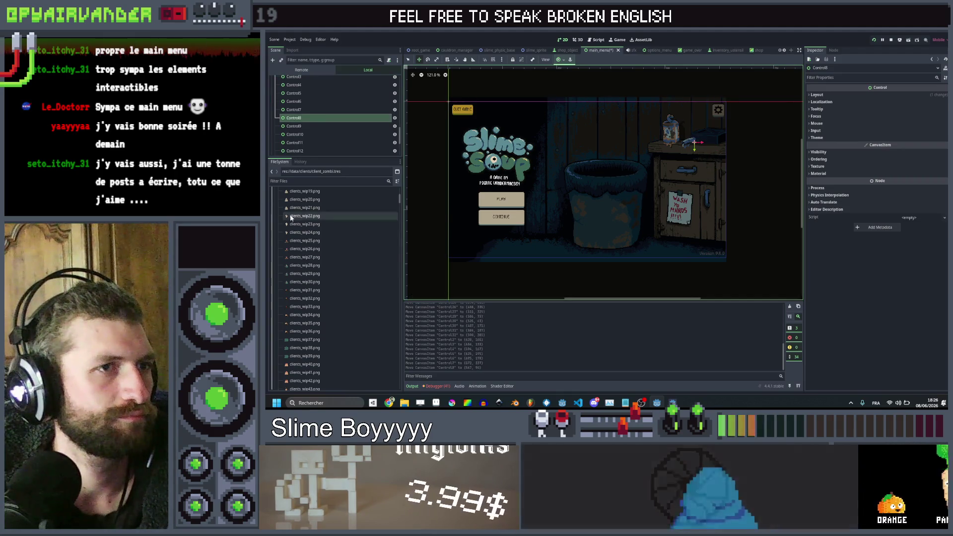
pyautogui.click(312, 126)
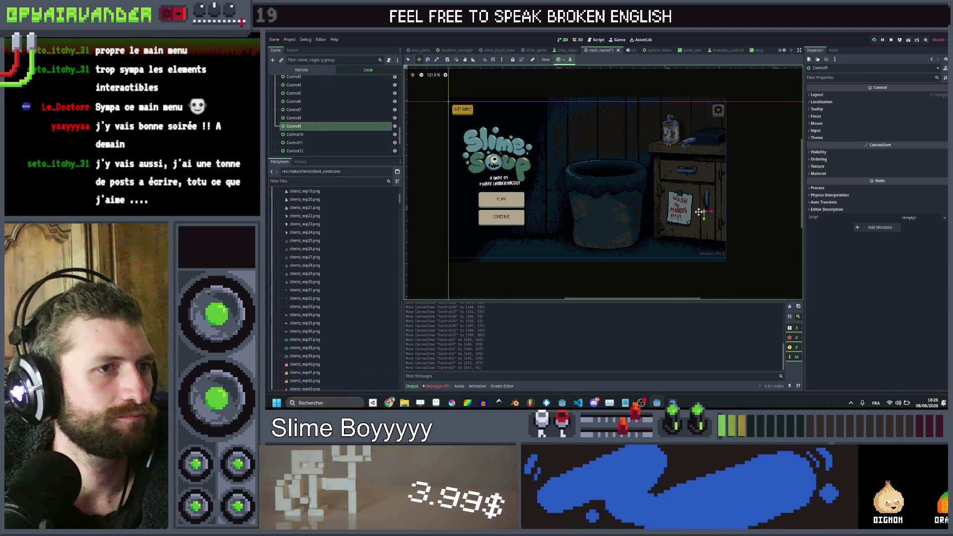
pyautogui.moveTo(705, 205); pyautogui.dragTo(711, 136)
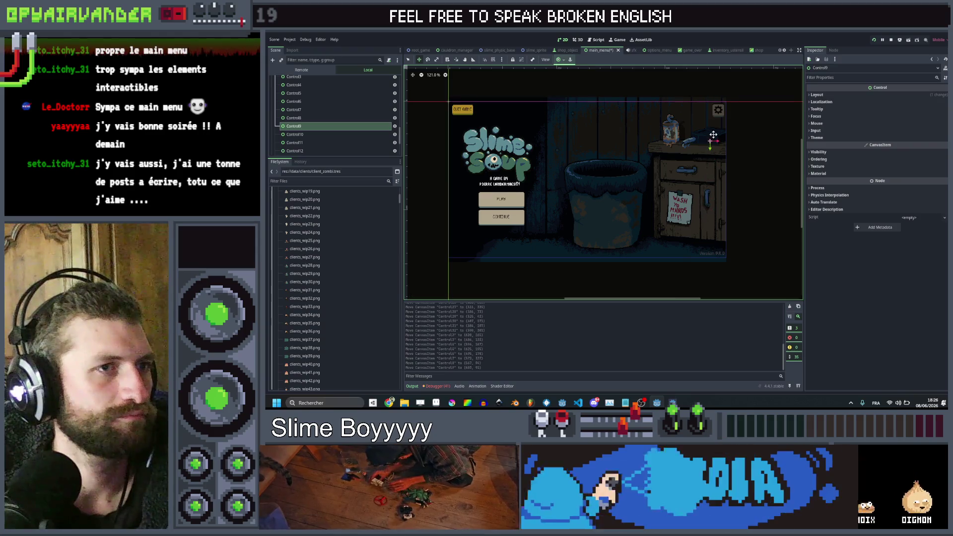
pyautogui.click(318, 134)
pyautogui.moveTo(717, 227); pyautogui.dragTo(665, 145)
# Step: Place Control11 through Control14 on the background, select Control15, and open main_menu.gd
pyautogui.click(318, 142)
pyautogui.moveTo(700, 230); pyautogui.dragTo(661, 238)
pyautogui.click(294, 151)
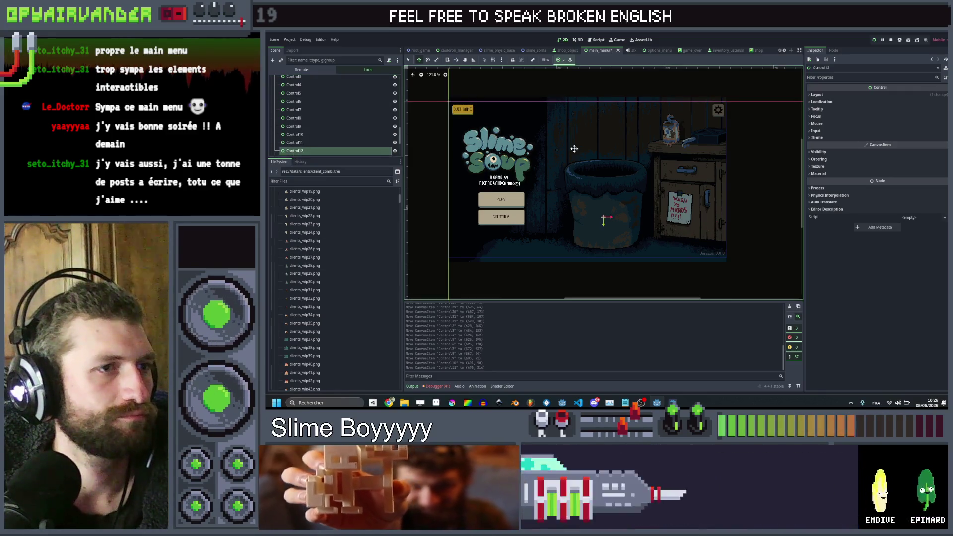
pyautogui.moveTo(604, 214)
pyautogui.mouseDown()
pyautogui.moveTo(713, 134)
pyautogui.moveTo(704, 128)
pyautogui.mouseUp()
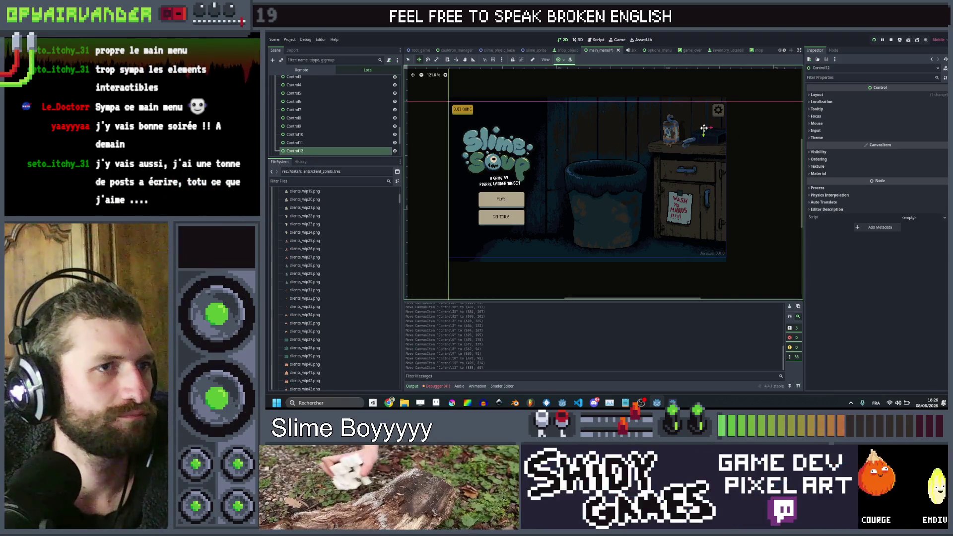
pyautogui.scroll(-2, 298, 124)
pyautogui.click(294, 129)
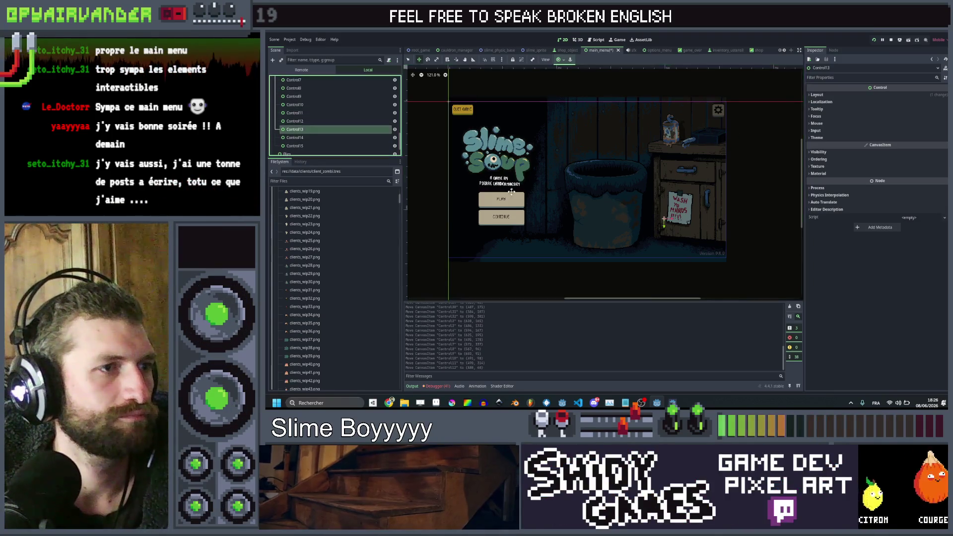
pyautogui.moveTo(550, 245); pyautogui.dragTo(549, 248)
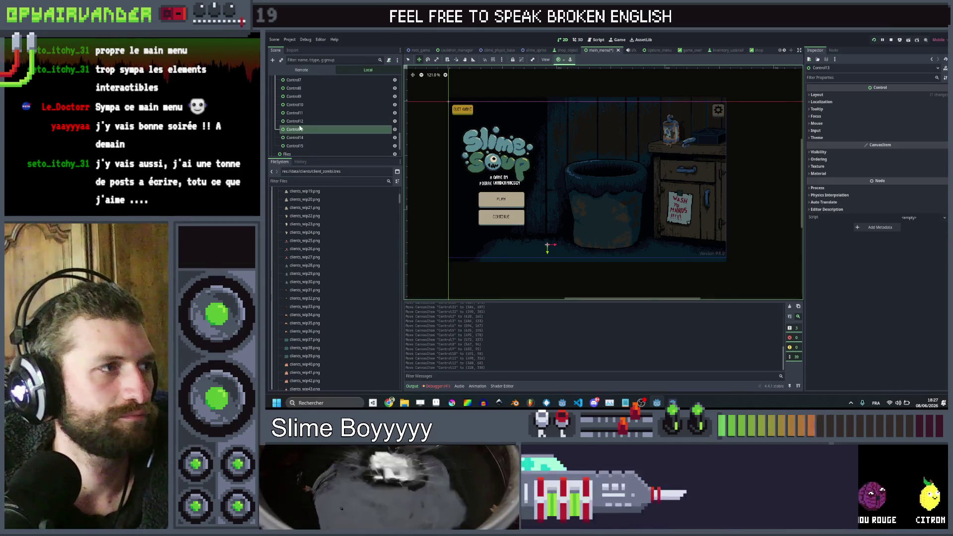
pyautogui.click(308, 138)
pyautogui.moveTo(597, 225)
pyautogui.mouseDown()
pyautogui.moveTo(529, 249)
pyautogui.moveTo(502, 245)
pyautogui.mouseUp()
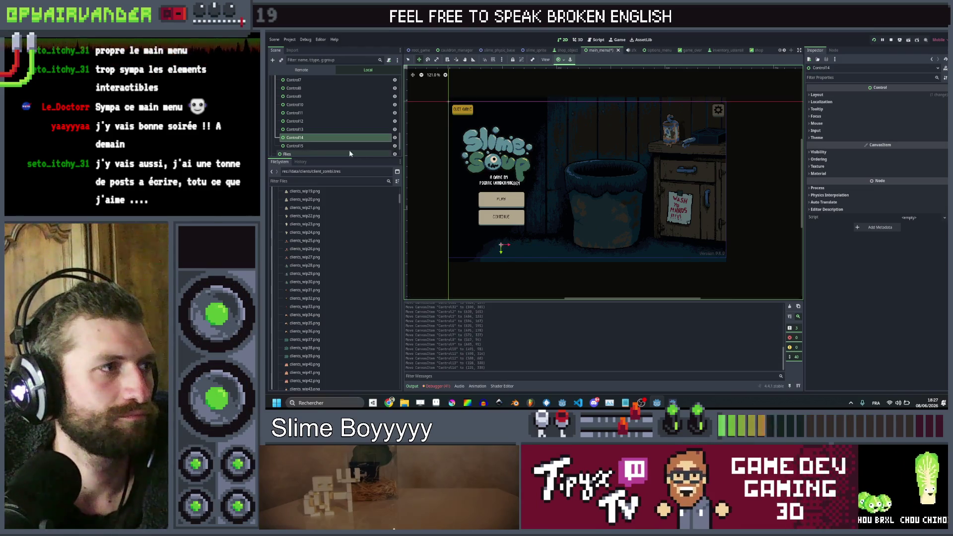
pyautogui.click(321, 148)
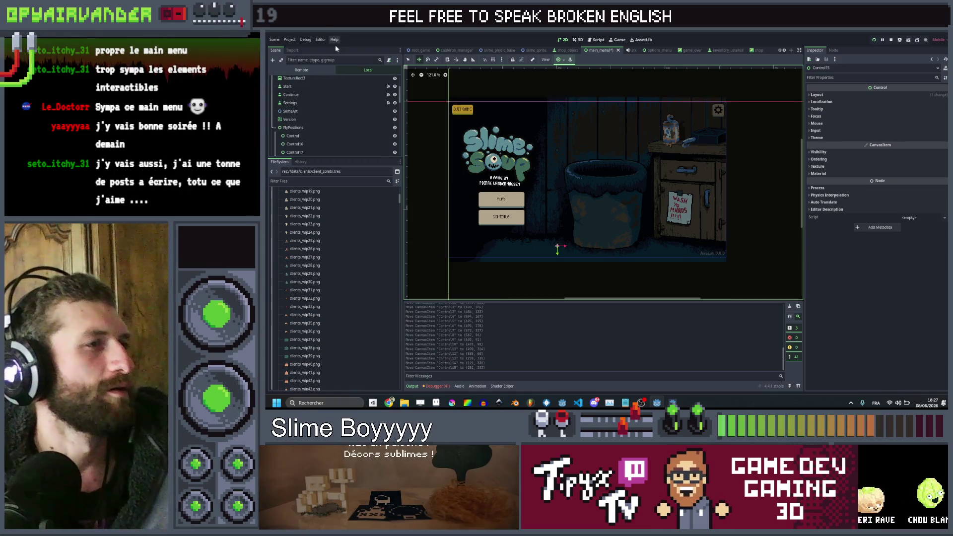
pyautogui.scroll(5, 325, 109)
pyautogui.click(390, 83)
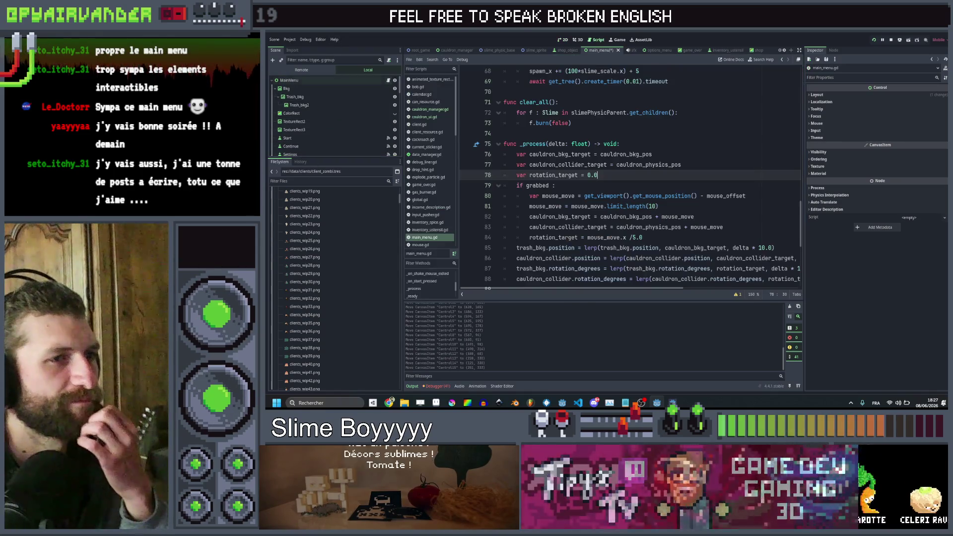
pyautogui.scroll(15, 644, 177)
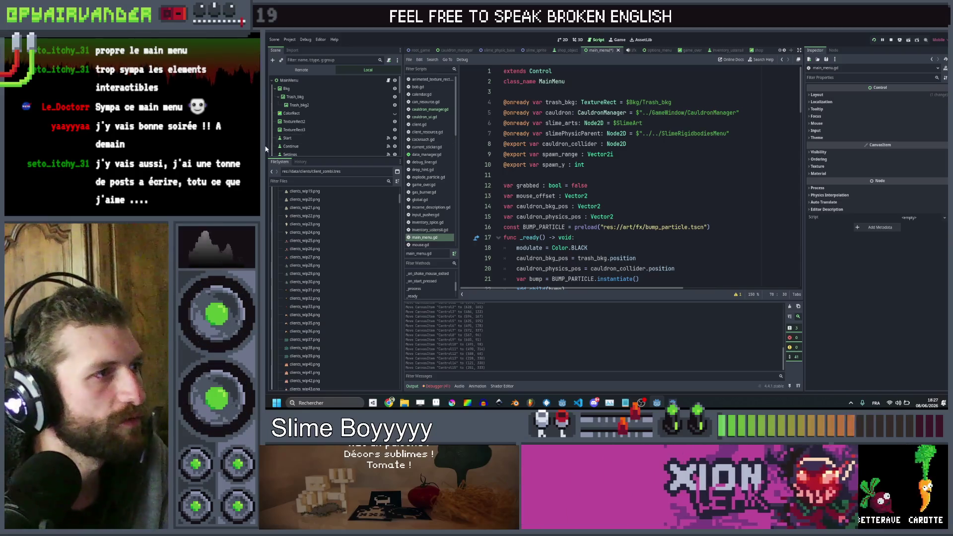
pyautogui.scroll(-1, 296, 118)
pyautogui.moveTo(293, 116)
pyautogui.mouseDown()
pyautogui.moveTo(547, 206)
pyautogui.moveTo(570, 179)
pyautogui.mouseUp()
pyautogui.scroll(-3, 309, 124)
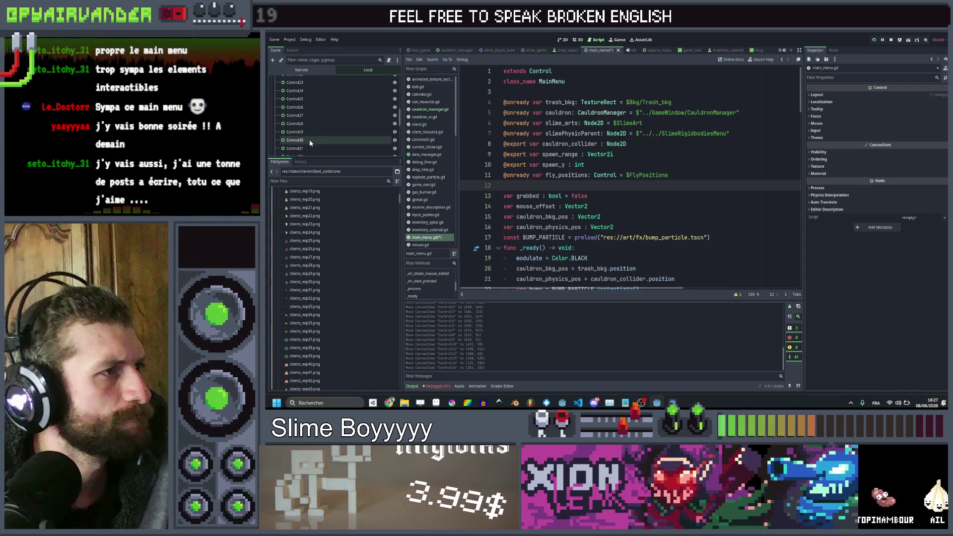
pyautogui.scroll(-2, 334, 137)
pyautogui.moveTo(288, 127); pyautogui.dragTo(548, 189)
pyautogui.click(686, 152)
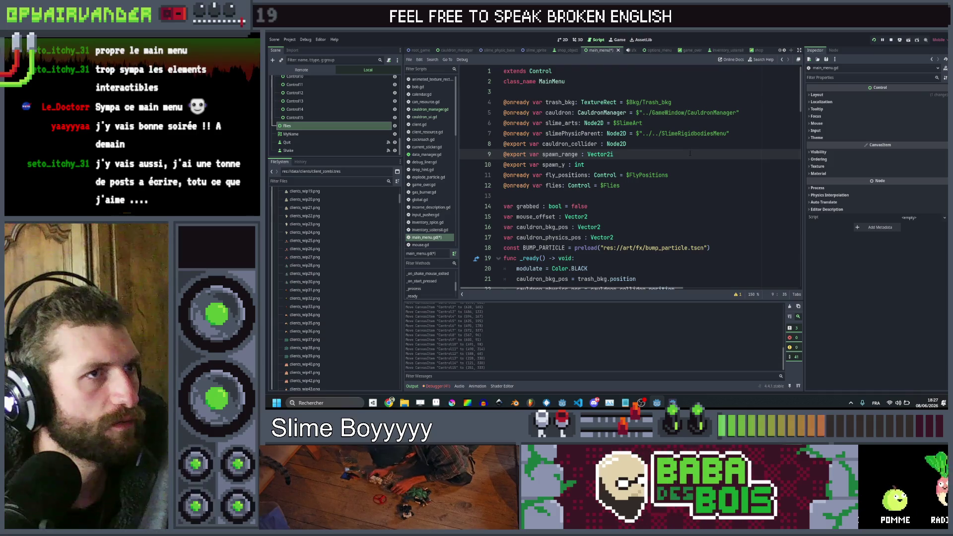
pyautogui.hotkey('ctrl', 's')
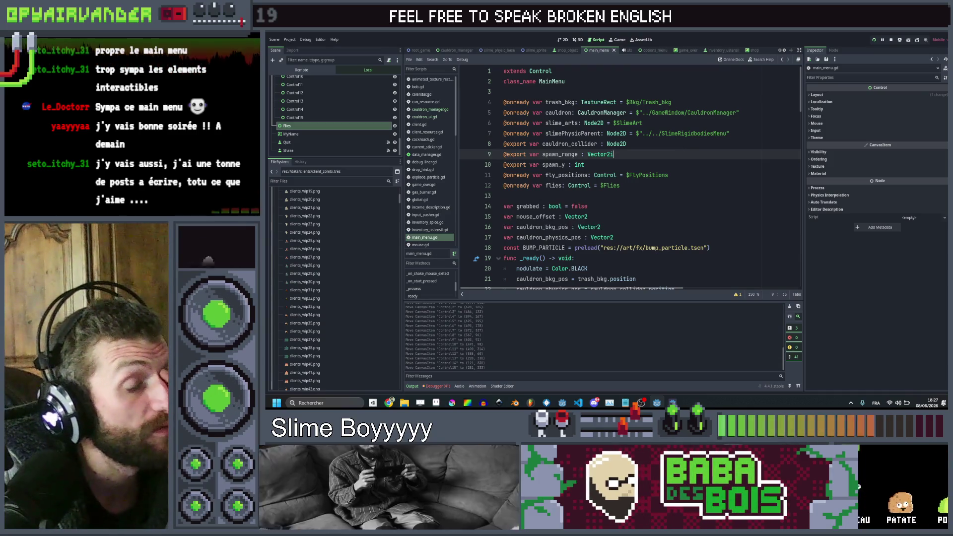
# Step: Switch the script editor to shop.gd and scroll to its top
pyautogui.scroll(-2, 419, 159)
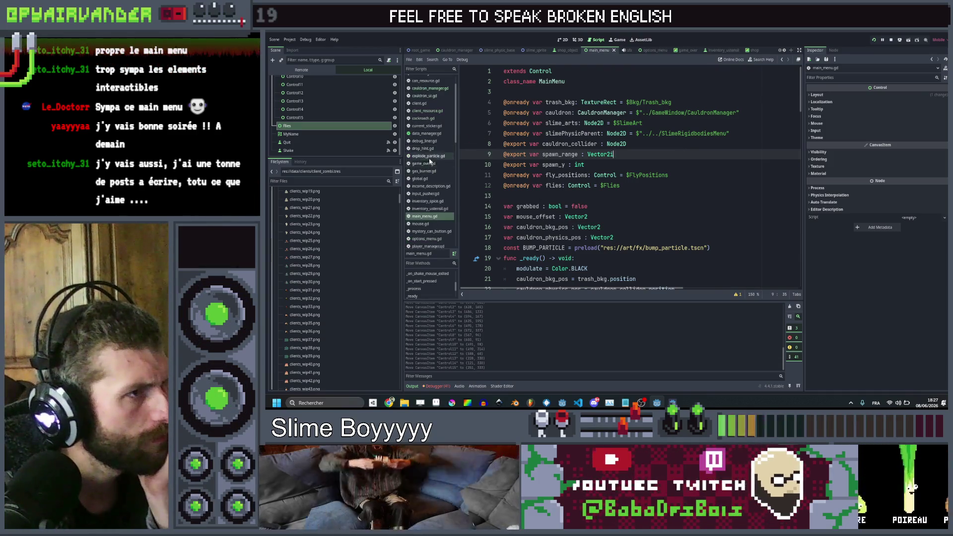
pyautogui.scroll(-4, 427, 163)
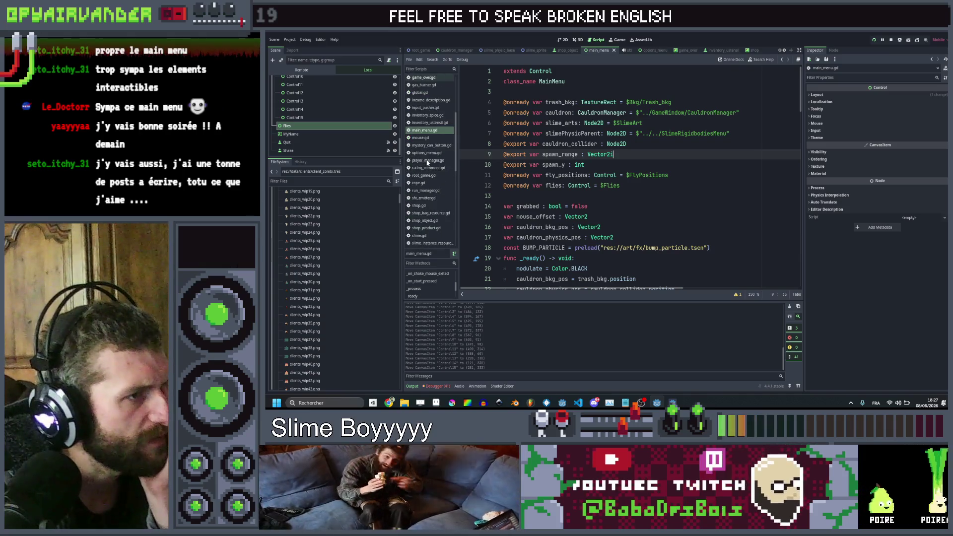
pyautogui.click(430, 206)
pyautogui.scroll(9, 722, 189)
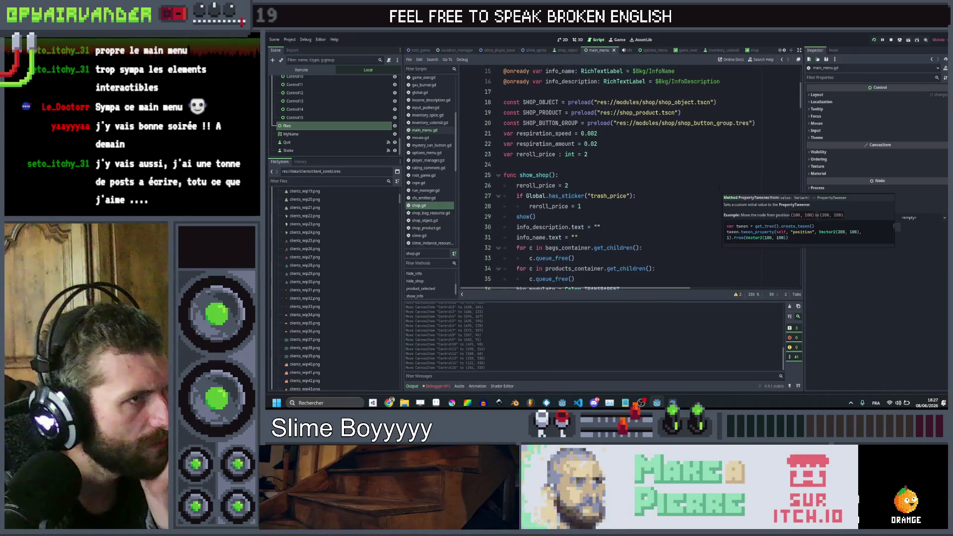
pyautogui.scroll(1, 719, 189)
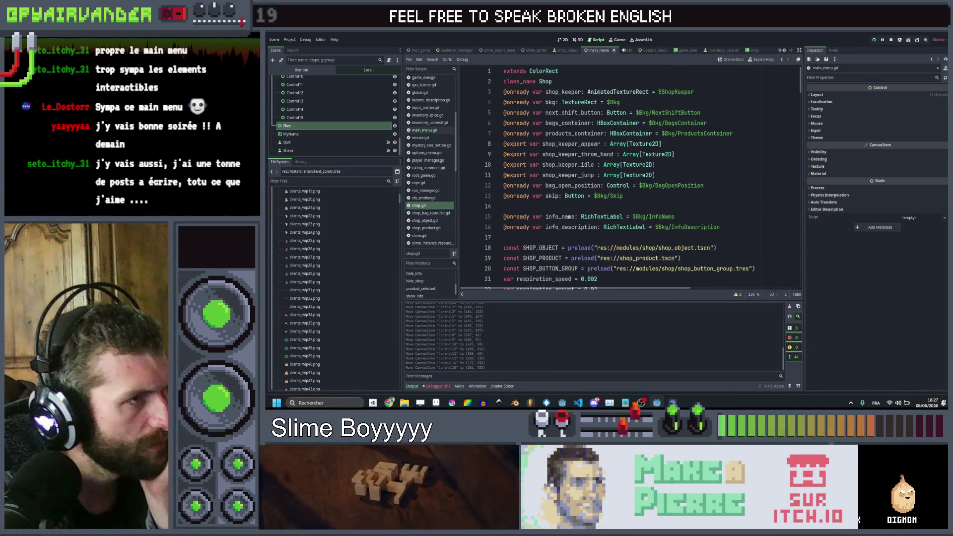
pyautogui.scroll(5, 438, 172)
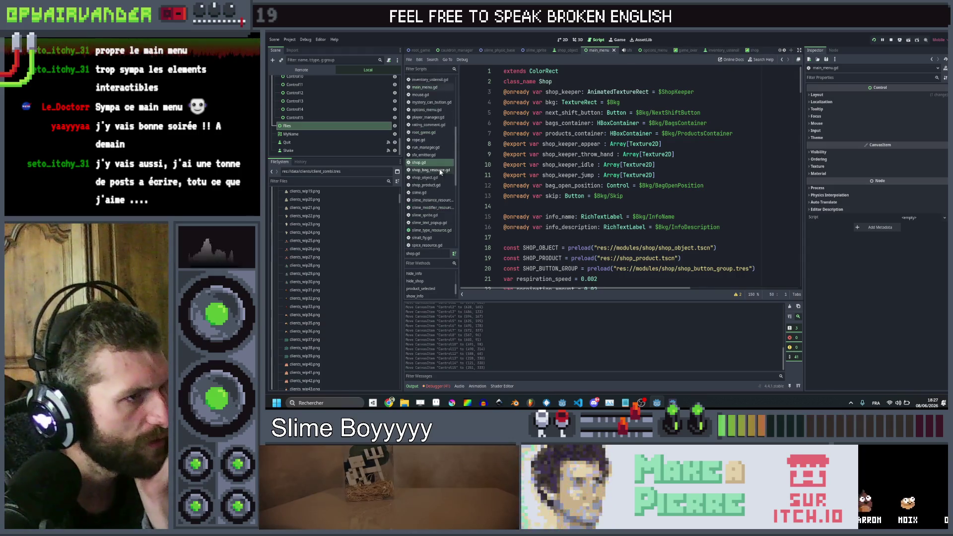
# Step: In cauldron_ui.gd, select the whole spawn_flies function for copying
pyautogui.click(424, 117)
pyautogui.scroll(2, 631, 178)
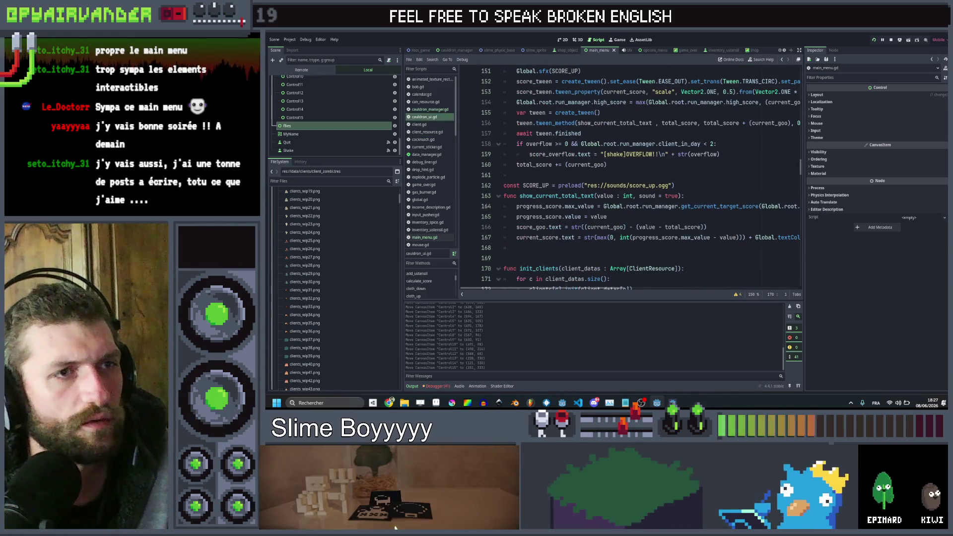
pyautogui.moveTo(800, 169); pyautogui.dragTo(800, 72)
pyautogui.scroll(-4, 726, 112)
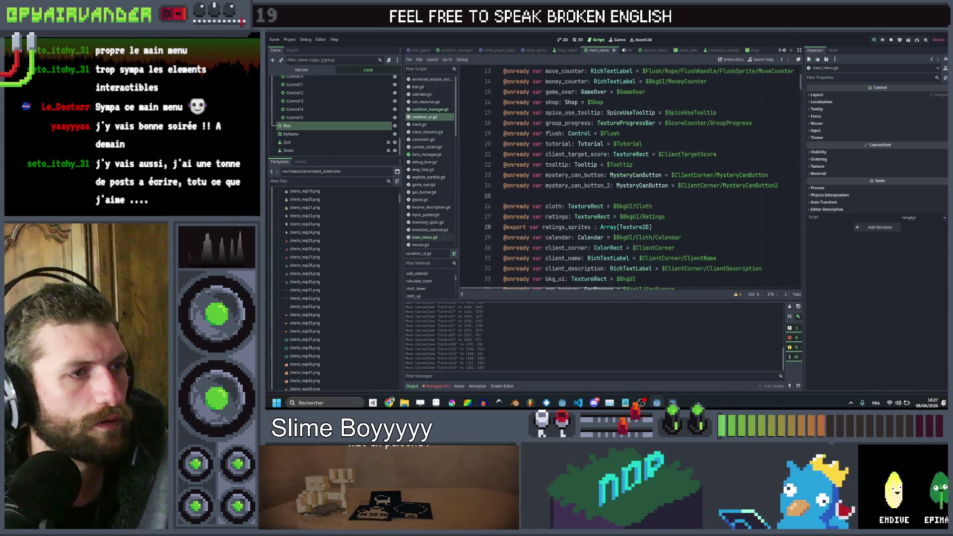
pyautogui.scroll(-4, 631, 179)
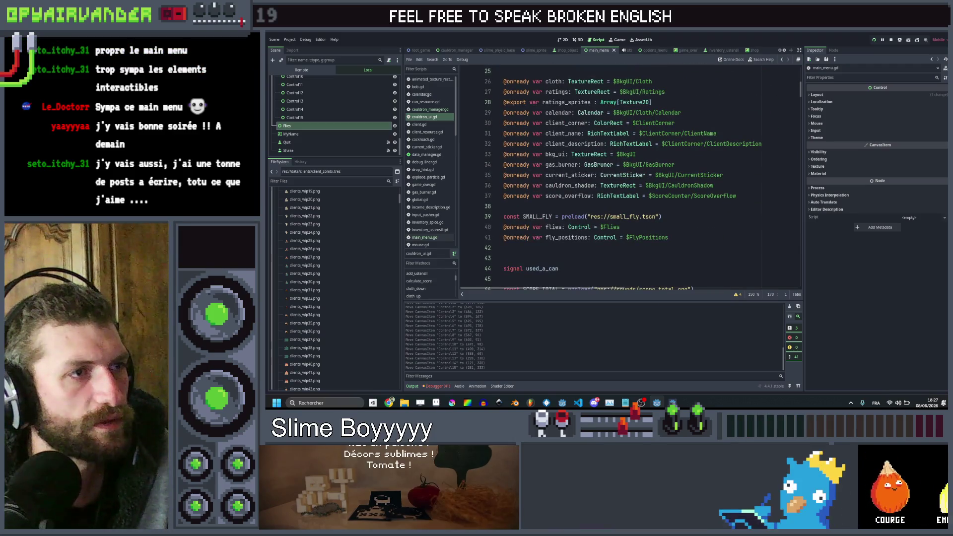
pyautogui.doubleClick(536, 227)
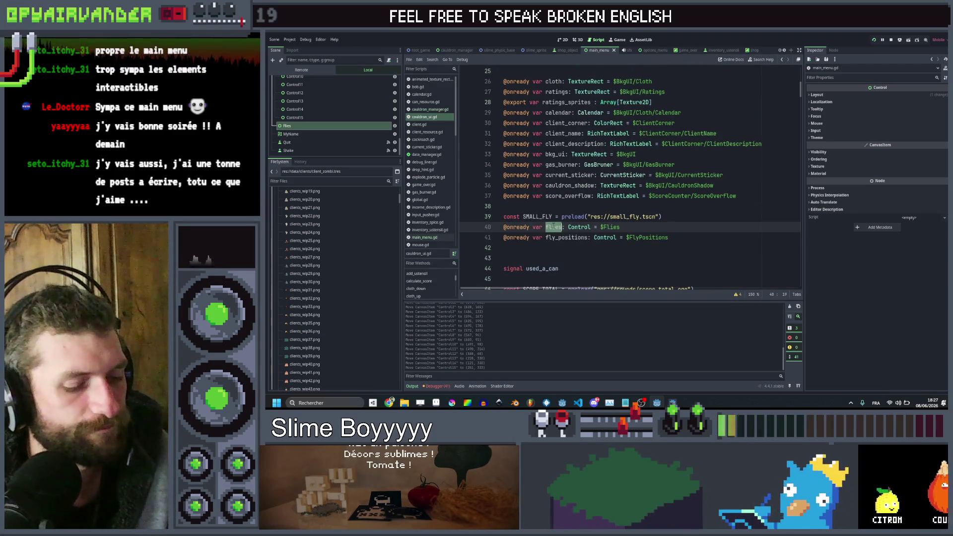
pyautogui.scroll(-20, 616, 192)
pyautogui.scroll(-2, 616, 192)
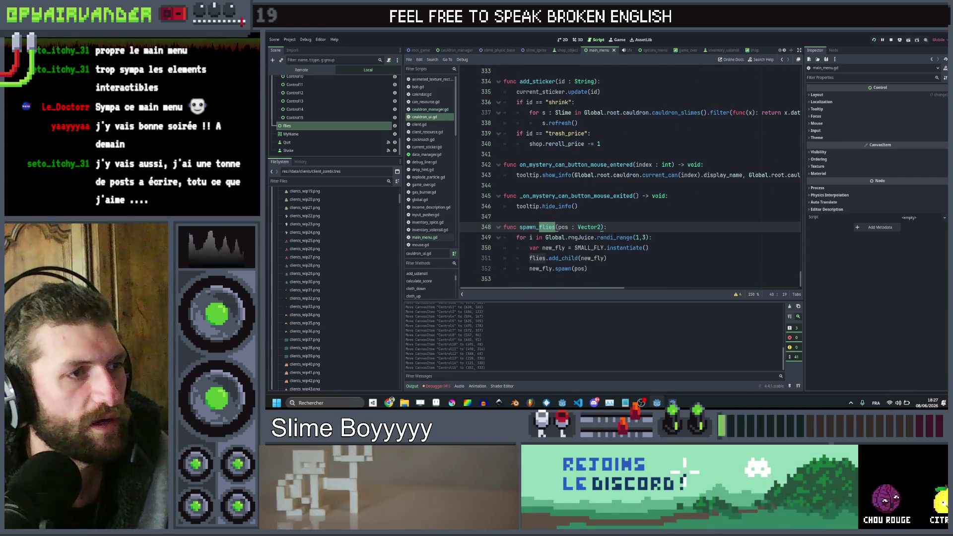
pyautogui.moveTo(604, 270)
pyautogui.mouseDown()
pyautogui.moveTo(501, 216)
pyautogui.moveTo(503, 227)
pyautogui.mouseUp()
pyautogui.hotkey('ctrl', 'c')
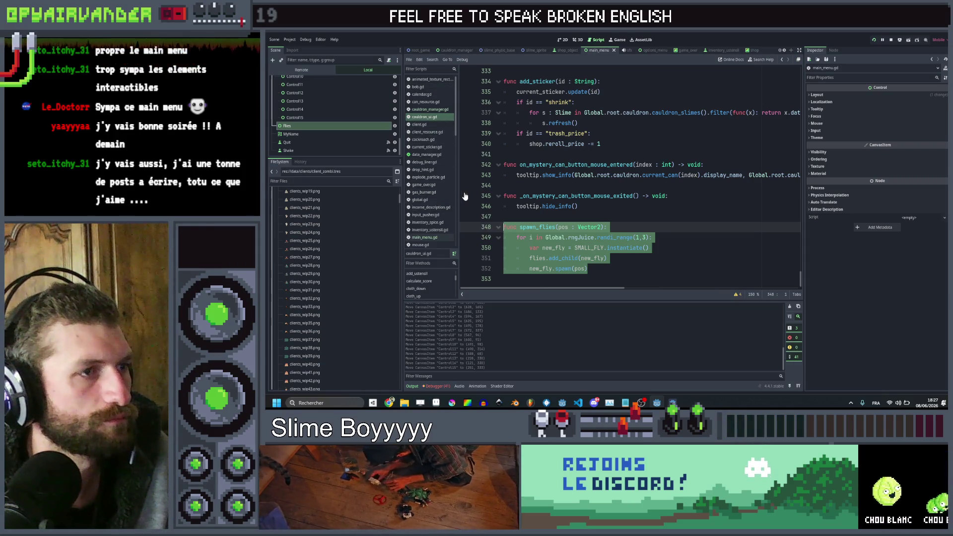
# Step: Return the script editor to main_menu.gd
pyautogui.scroll(5, 344, 103)
pyautogui.scroll(3, 356, 106)
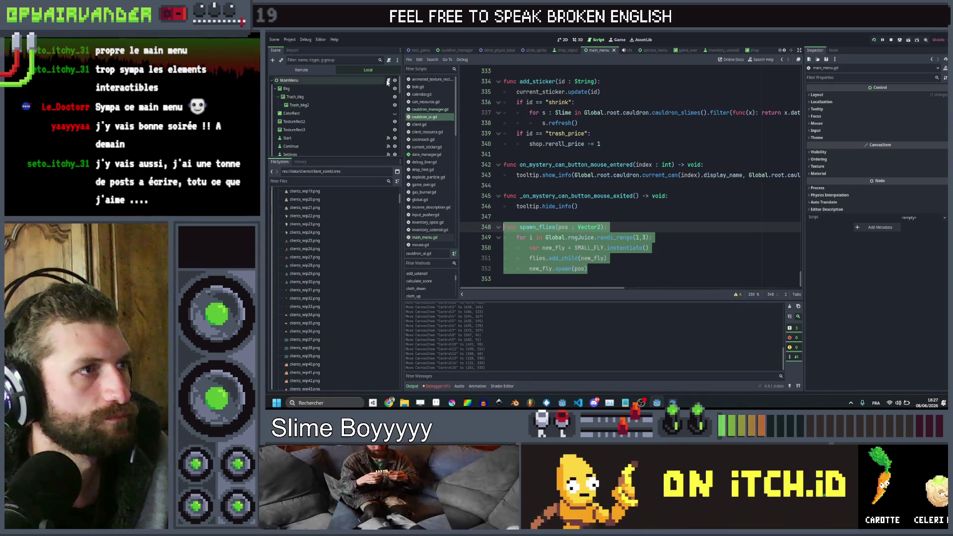
pyautogui.click(389, 80)
pyautogui.scroll(-20, 475, 162)
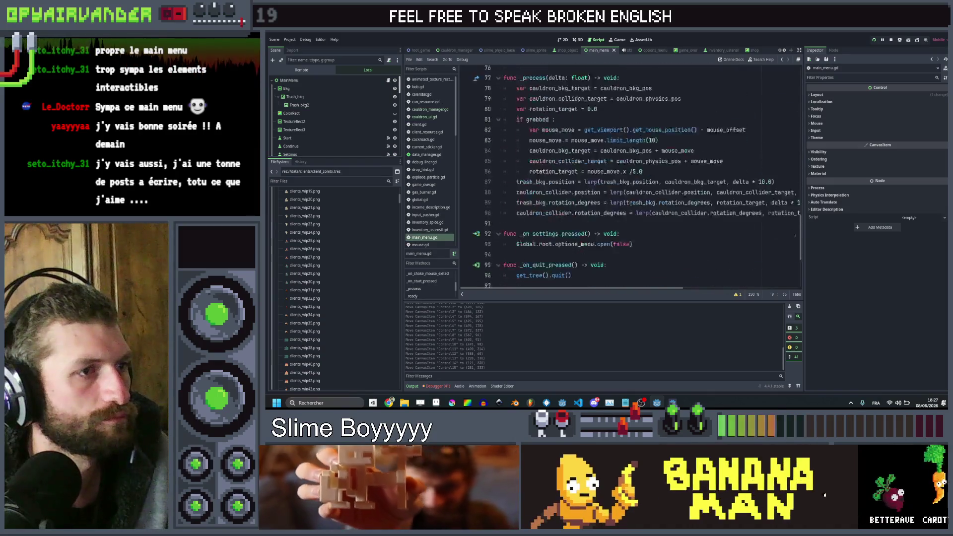
pyautogui.scroll(4, 546, 204)
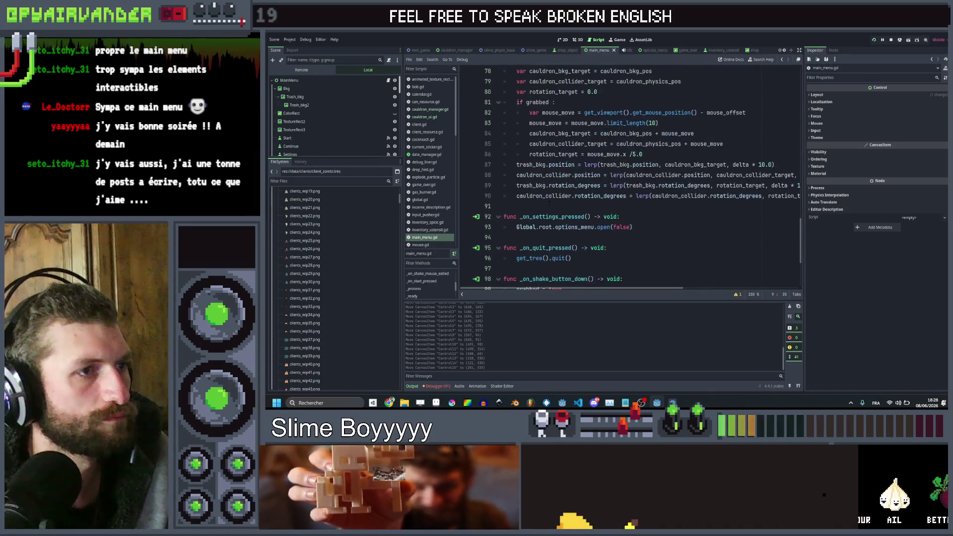
# Step: Paste spawn_flies at line 92 of main_menu.gd, undoing an accidental line deletion
pyautogui.click(546, 206)
pyautogui.press('Return')
pyautogui.press('Return')
pyautogui.press('Return')
pyautogui.press('Up')
pyautogui.press('Up')
pyautogui.hotkey('ctrl', 'v')
pyautogui.press('Up')
pyautogui.press('Up')
pyautogui.press('Up')
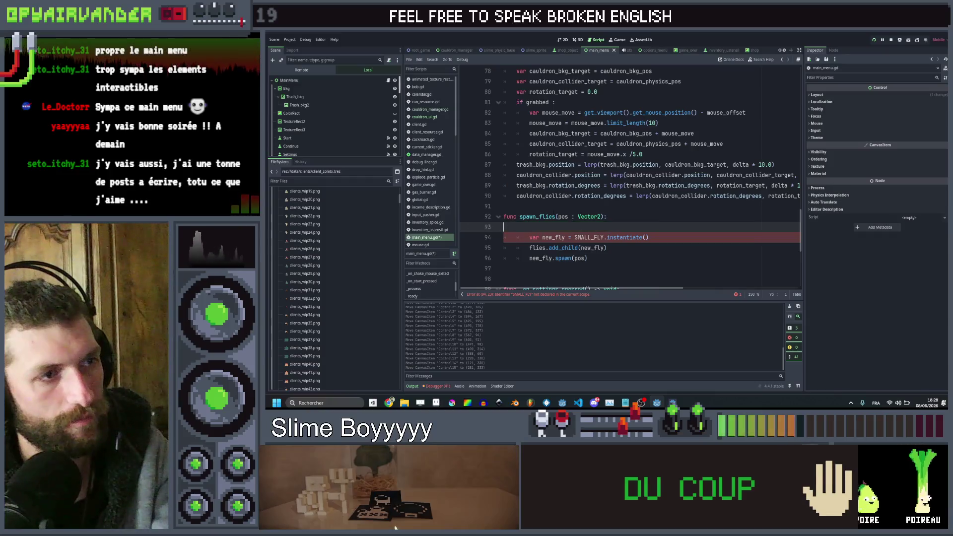
pyautogui.hotkey('ctrl', 'shift', 'k')
pyautogui.press('Up')
pyautogui.press('End')
pyautogui.hotkey('ctrl', 'z')
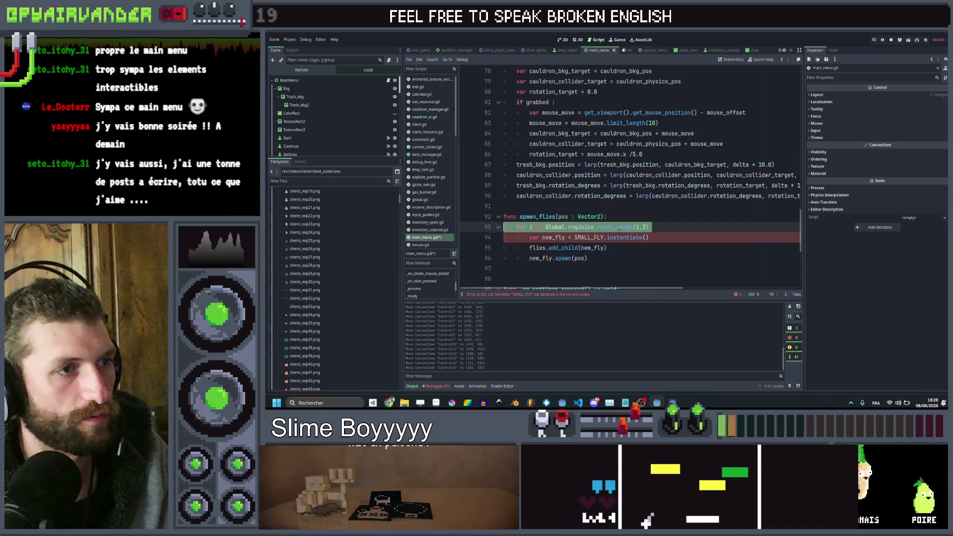
# Step: Change the loop's randi_range(1,3) to randi_range(50,70)
pyautogui.click(636, 227)
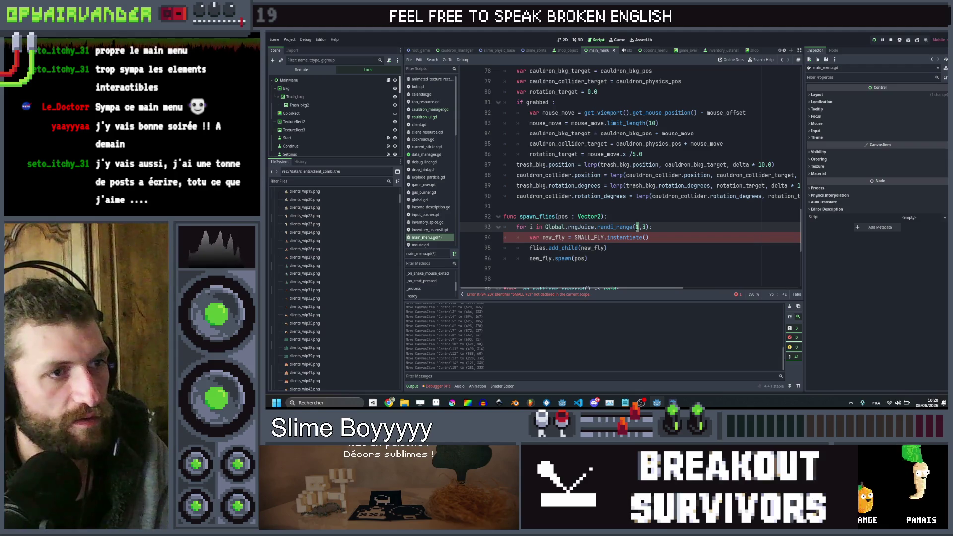
pyautogui.write('50')
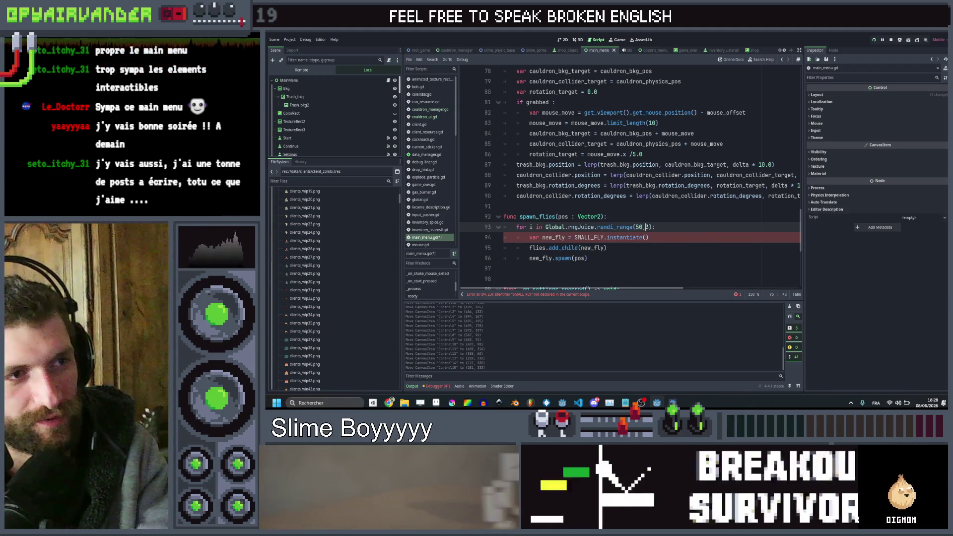
pyautogui.hotkey('shift', 'Right')
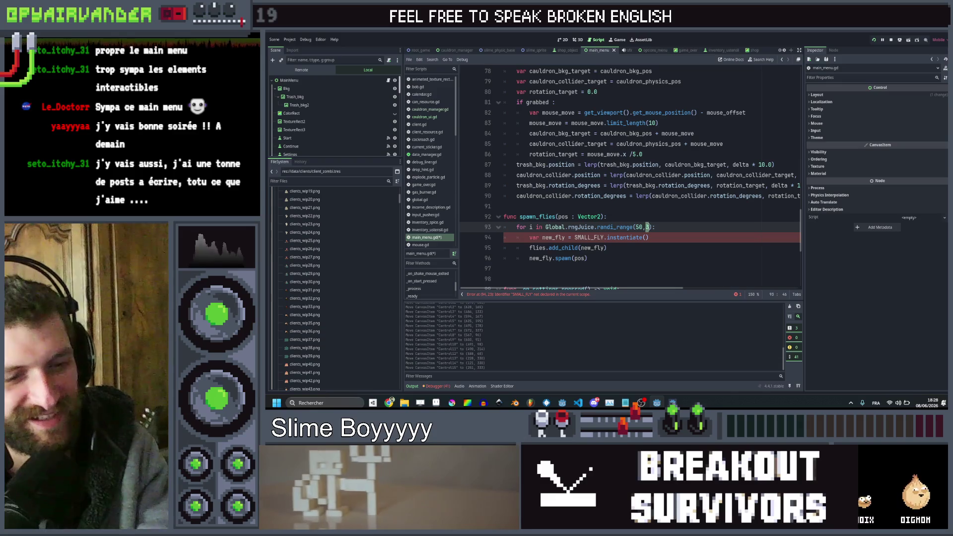
pyautogui.write('0')
pyautogui.press('End')
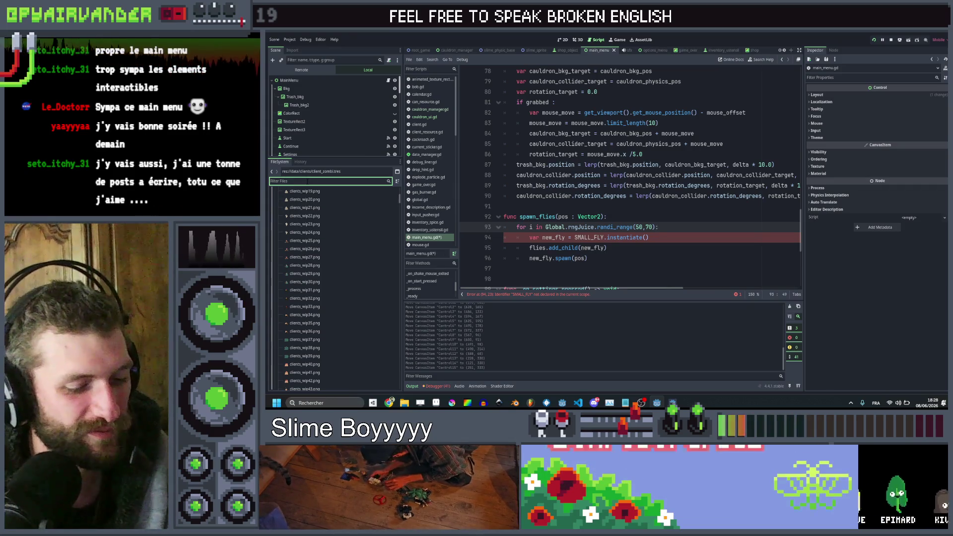
# Step: Filter FileSystem for 'small' and add small_fly.tscn as a preloaded SMALL_FLY const
pyautogui.write('small')
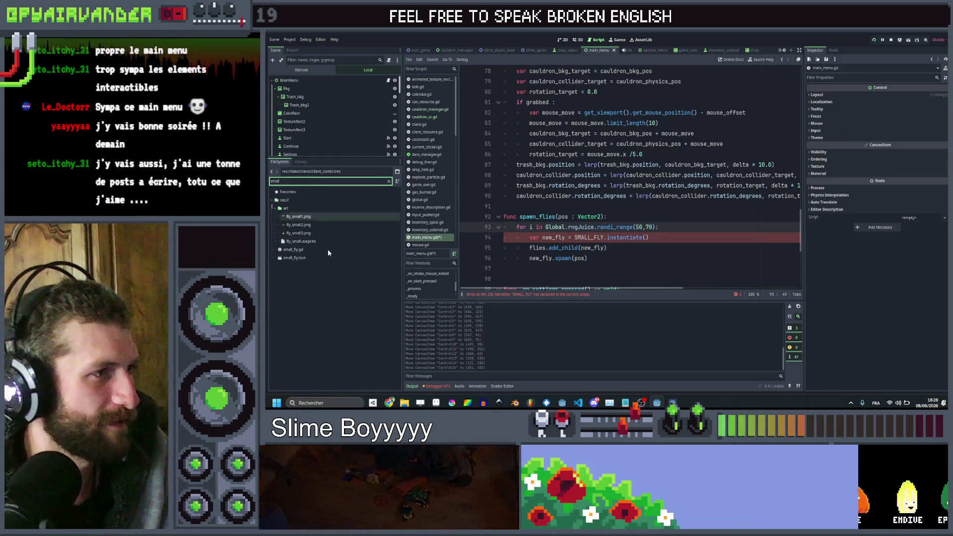
pyautogui.moveTo(295, 258); pyautogui.dragTo(510, 204)
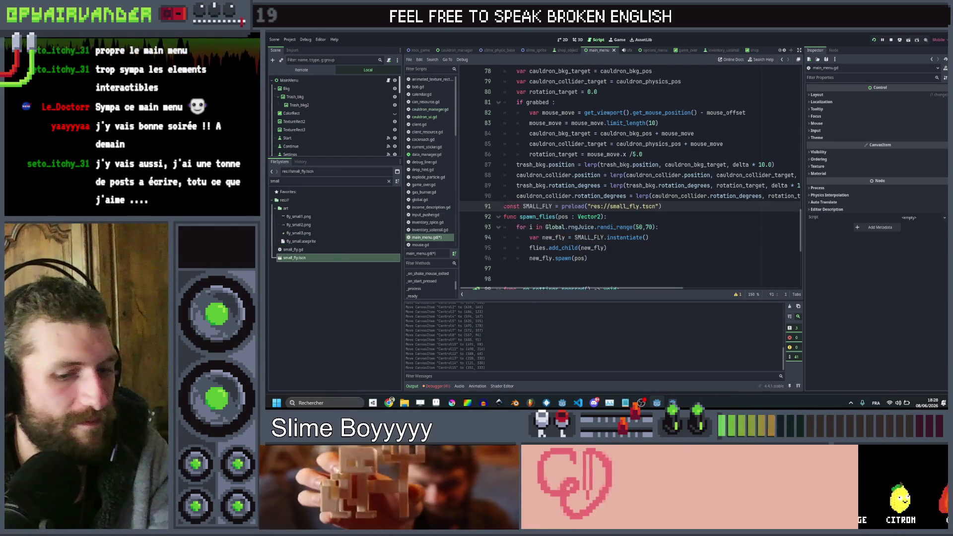
pyautogui.press('Return')
pyautogui.click(675, 247)
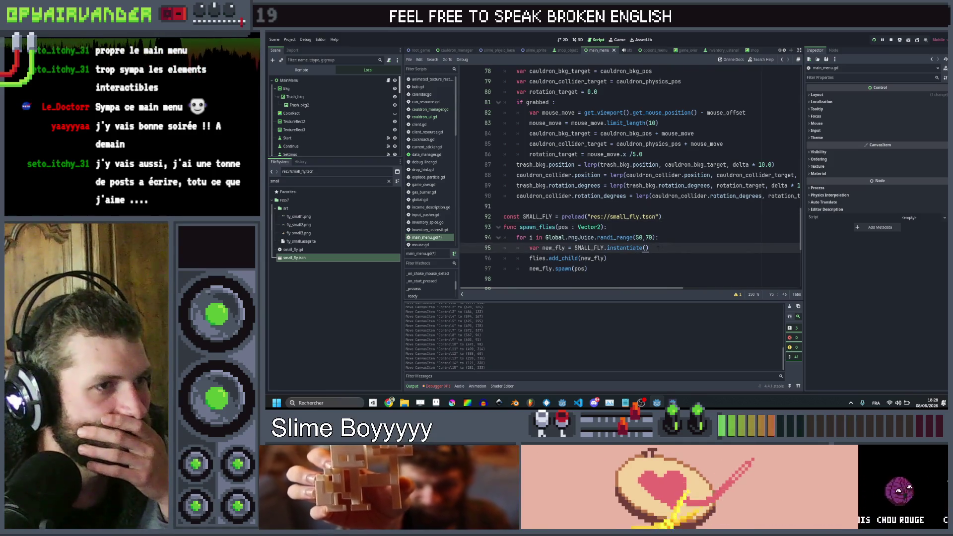
# Step: Drop spawn_flies' pos parameter, spawn flies at Vector2.ZERO, then save and run
pyautogui.click(580, 268)
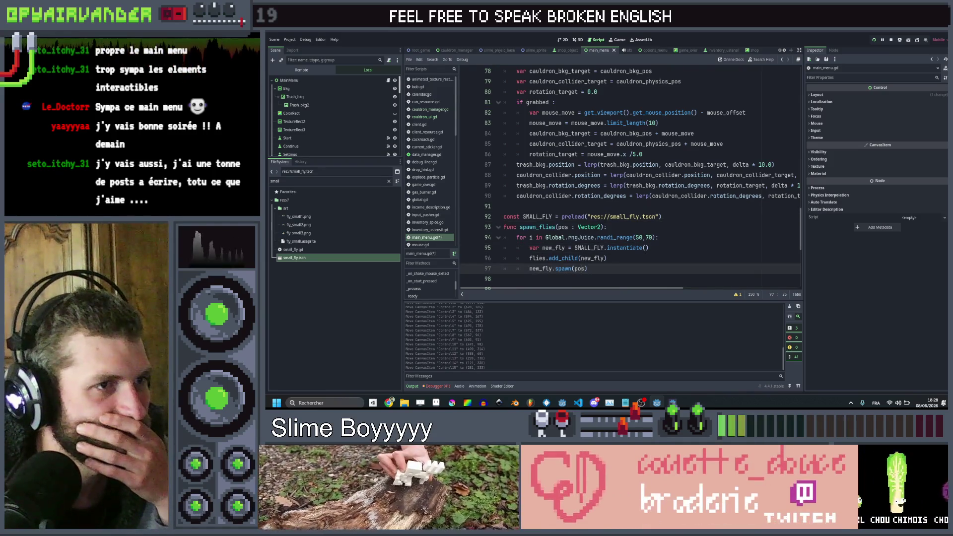
pyautogui.moveTo(600, 227); pyautogui.dragTo(554, 227)
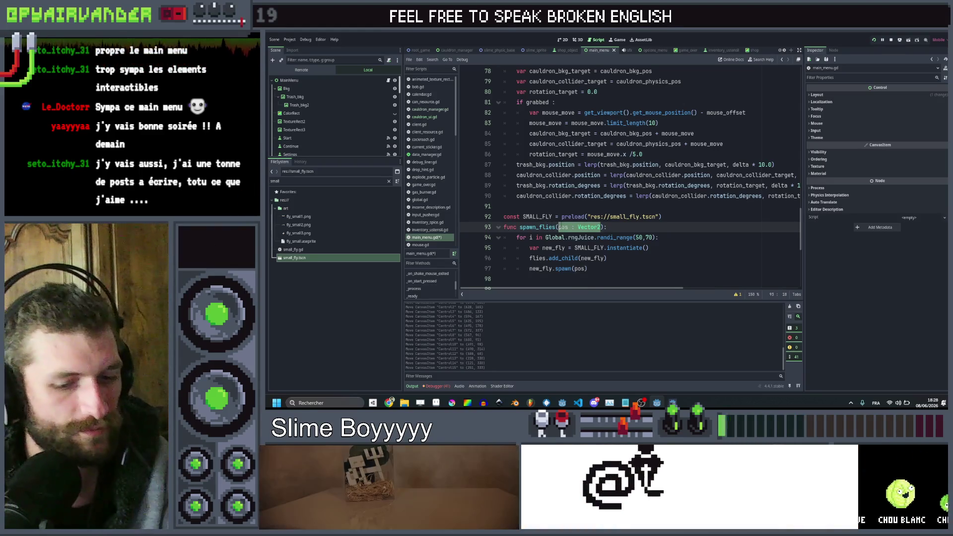
pyautogui.doubleClick(579, 269)
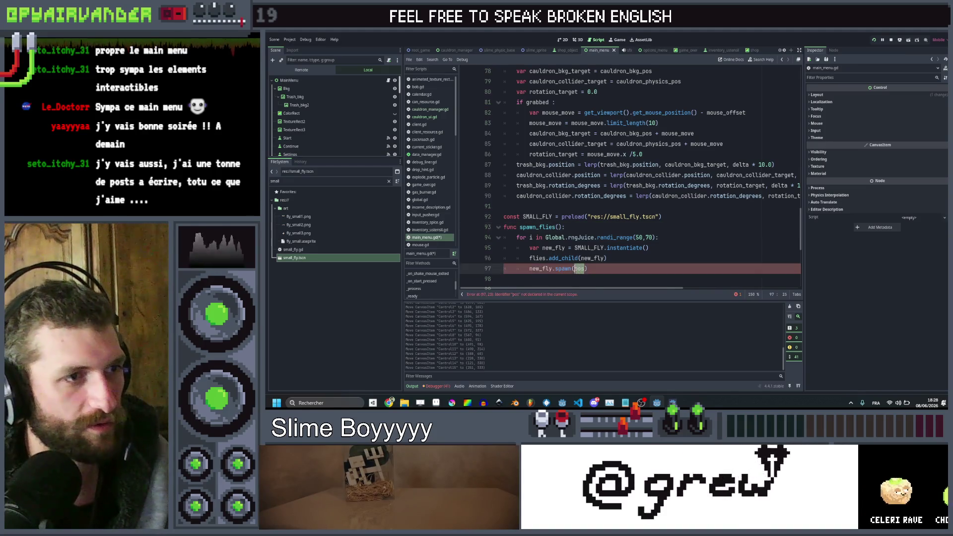
pyautogui.write('Vec')
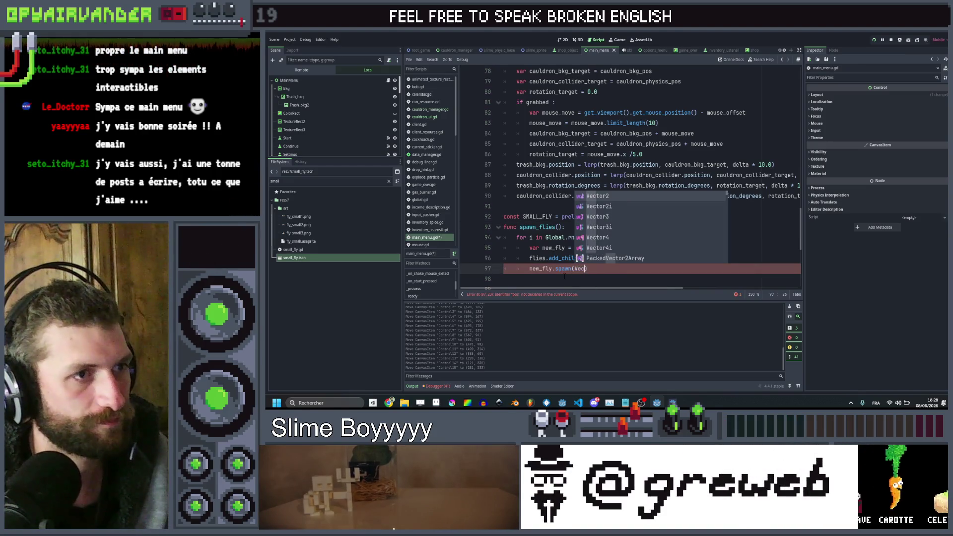
pyautogui.write('tor2.zer')
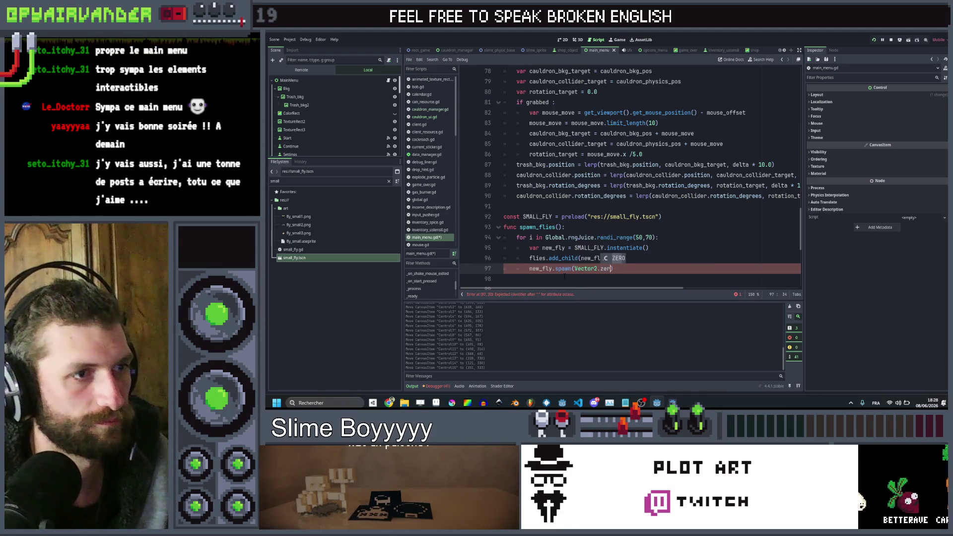
pyautogui.hotkey('ctrl', 's')
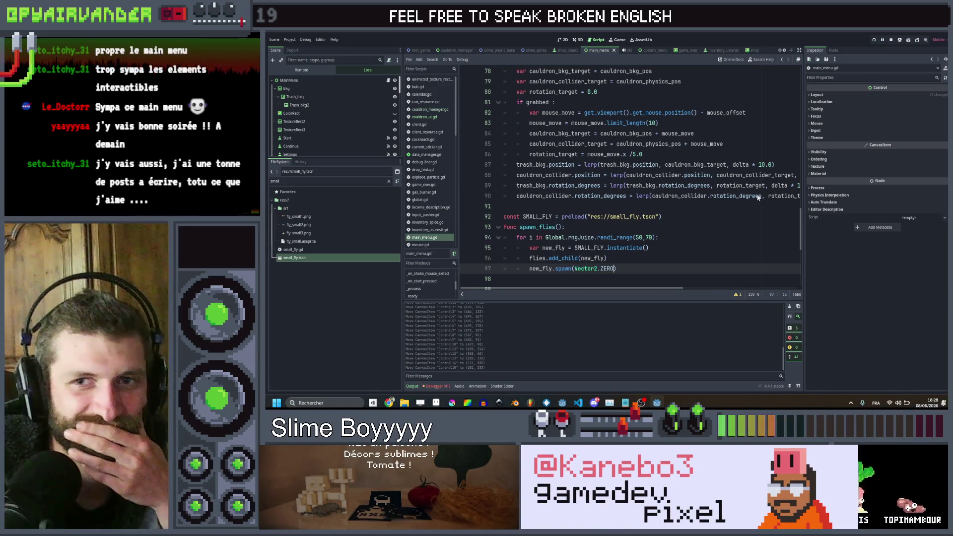
pyautogui.press('F5')
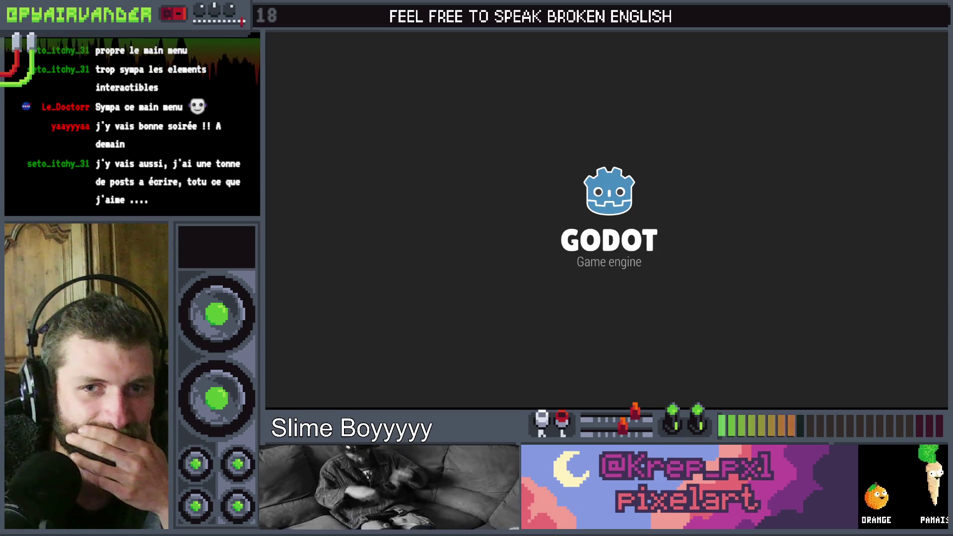
# Step: Stop the game, call spawn_flies() at the start of _ready, and rerun the project
pyautogui.hotkey('alt', 'F4')
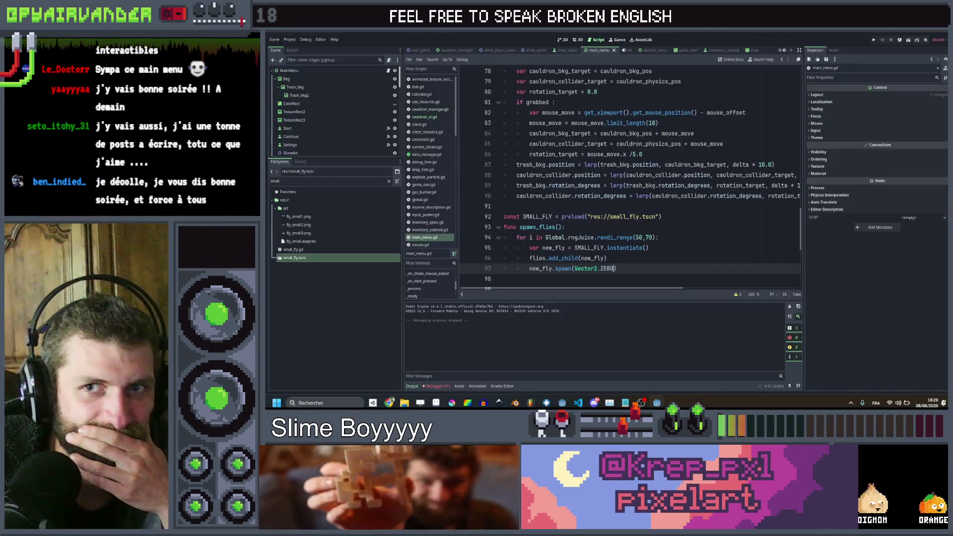
pyautogui.scroll(15, 568, 148)
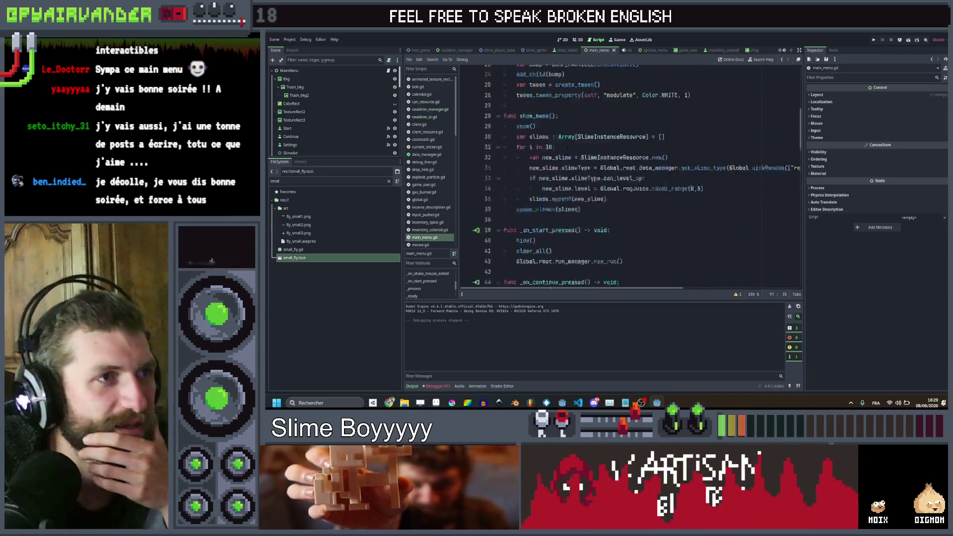
pyautogui.scroll(8, 567, 147)
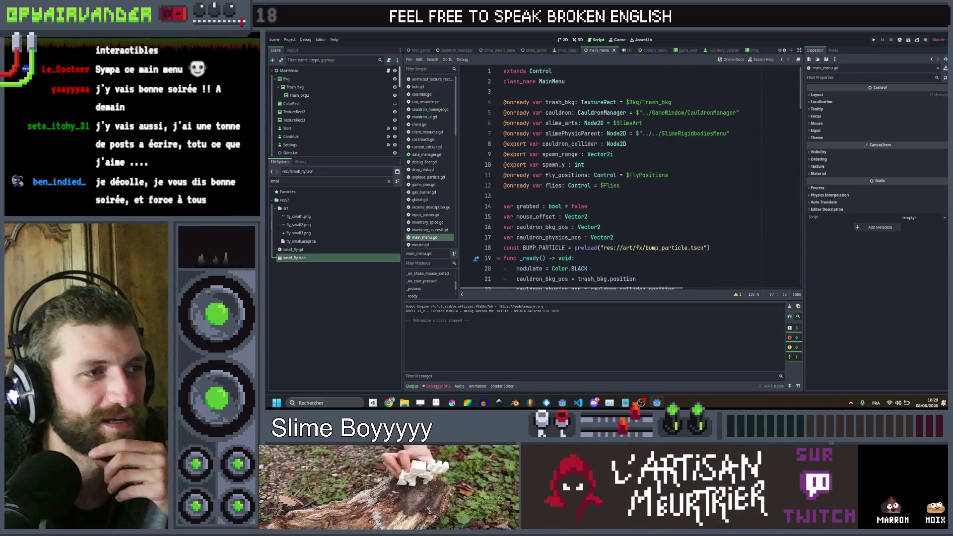
pyautogui.scroll(-3, 568, 147)
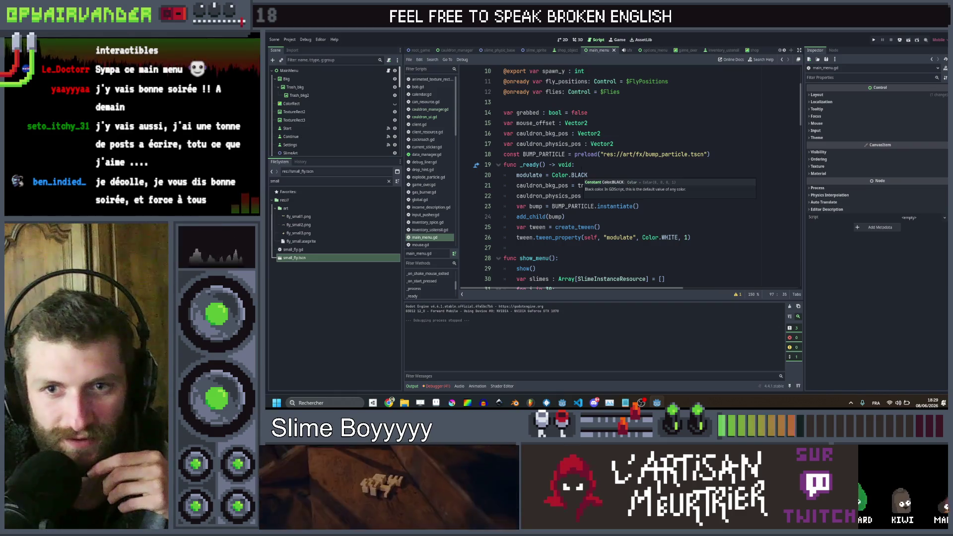
pyautogui.click(587, 164)
pyautogui.press('Return')
pyautogui.write('spawn')
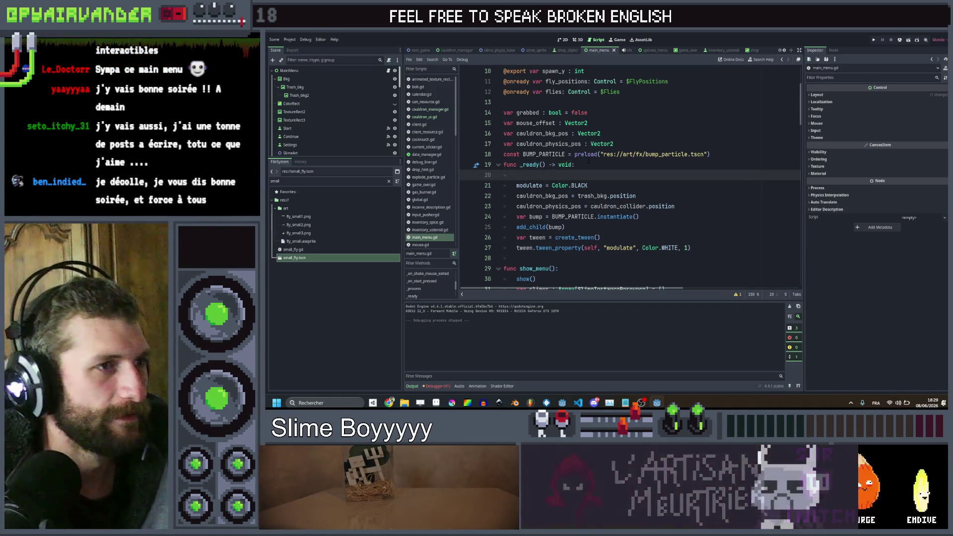
pyautogui.write('_f')
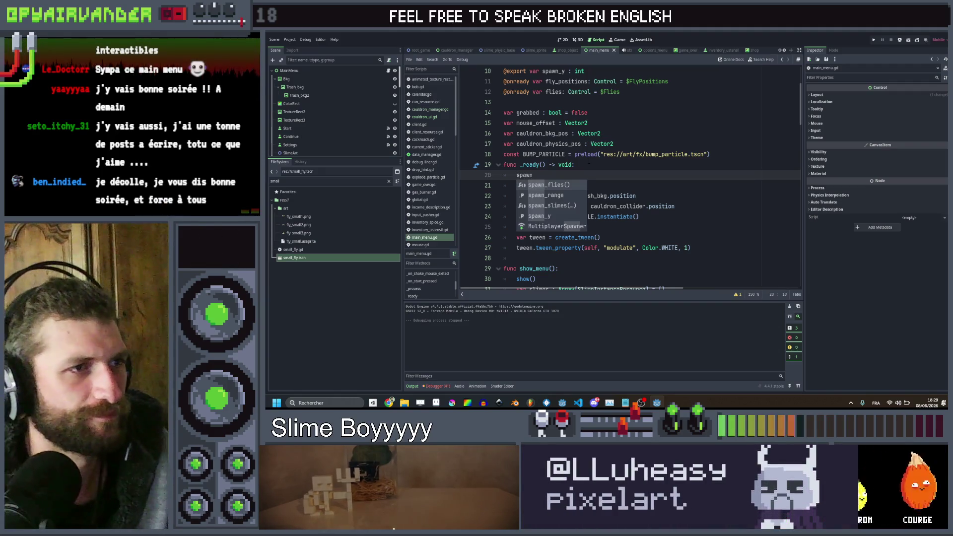
pyautogui.press('Return')
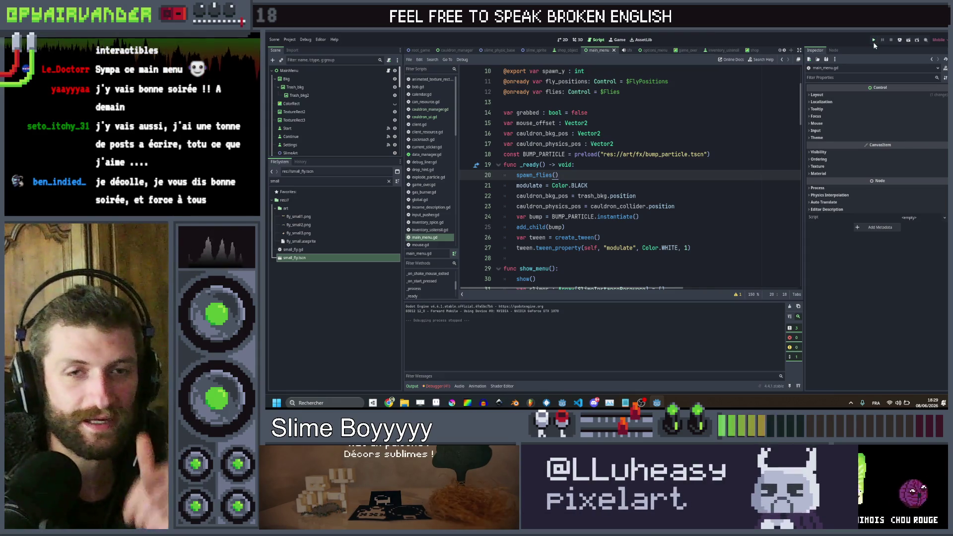
pyautogui.click(874, 42)
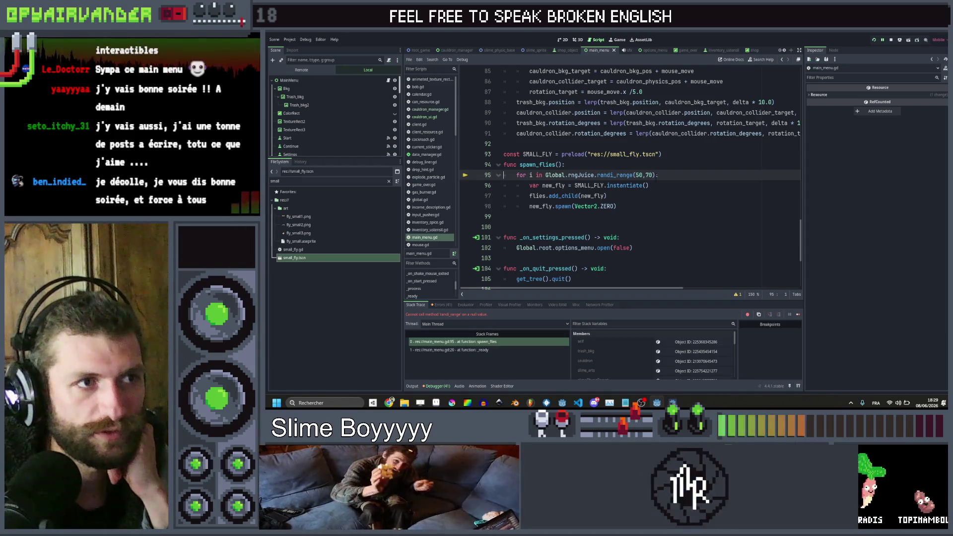
# Step: Select the loop's Global random range expression, then rerun the game with F5
pyautogui.moveTo(655, 175); pyautogui.dragTo(554, 174)
pyautogui.hotkey('shift', 'Left')
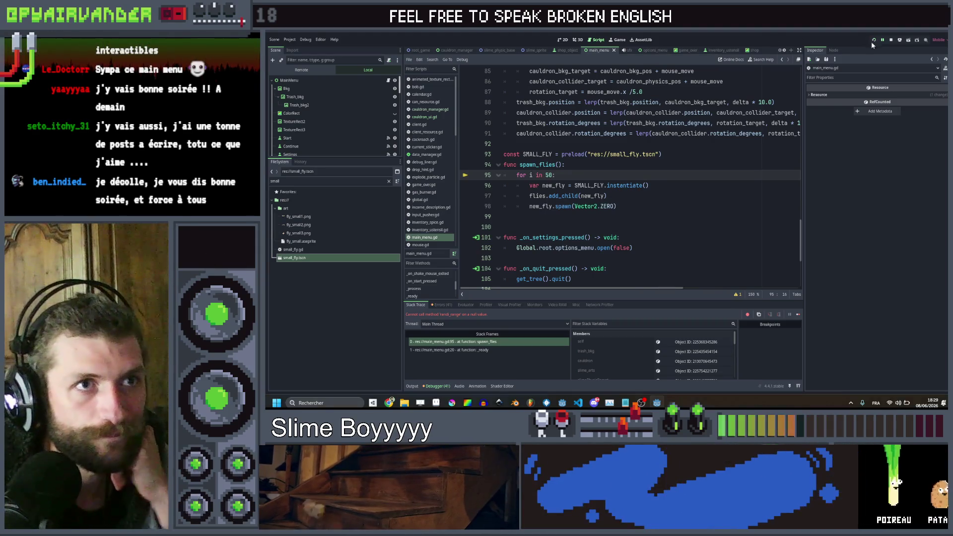
pyautogui.press('F5')
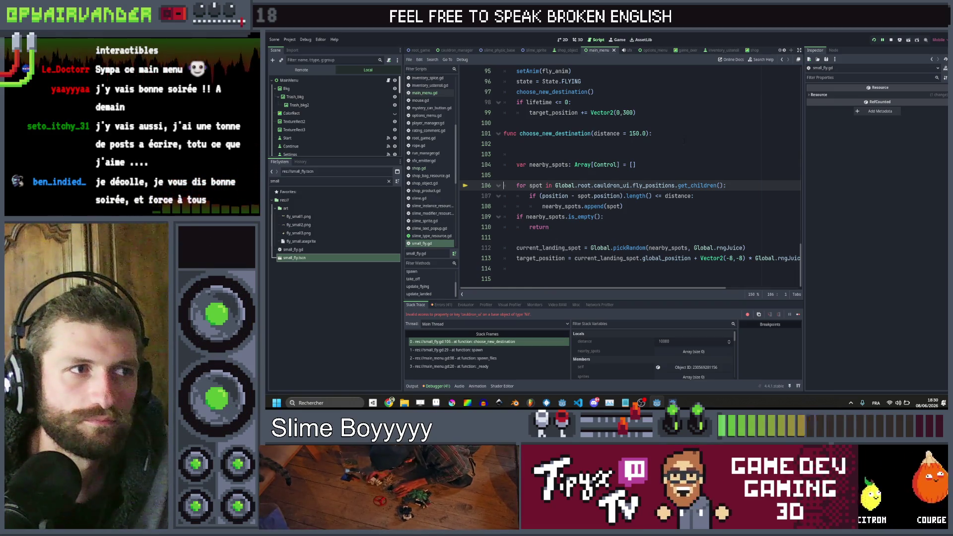
pyautogui.doubleClick(654, 186)
pyautogui.scroll(20, 721, 164)
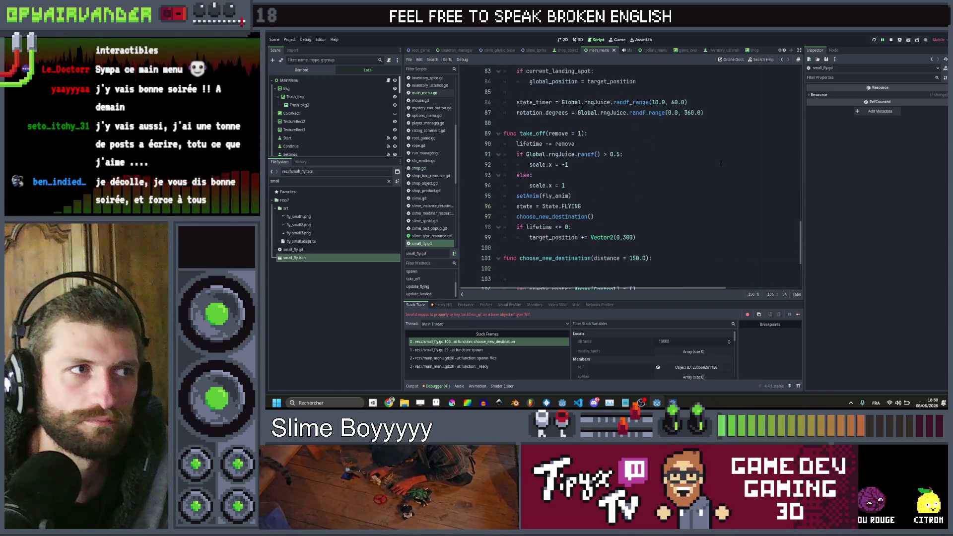
pyautogui.scroll(8, 720, 160)
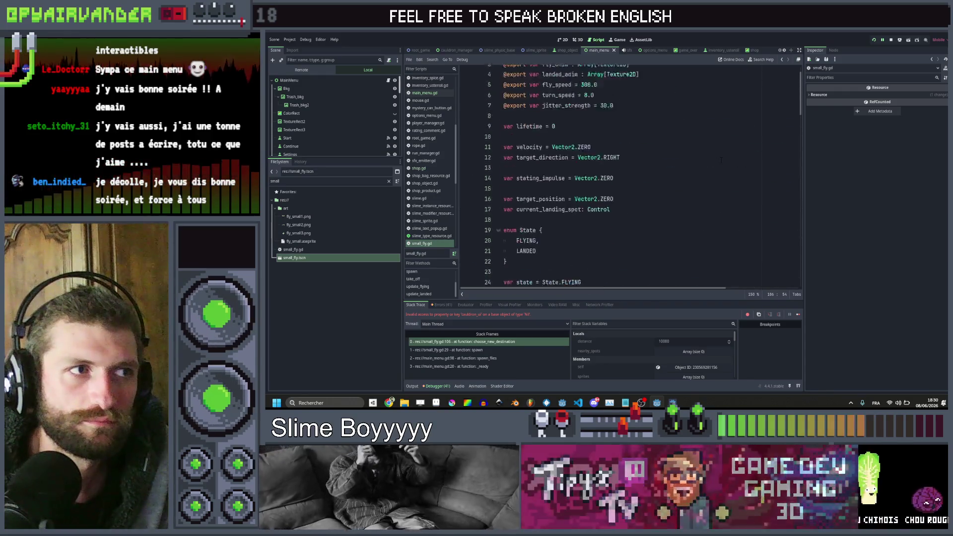
pyautogui.scroll(-11, 720, 160)
pyautogui.scroll(-17, 721, 160)
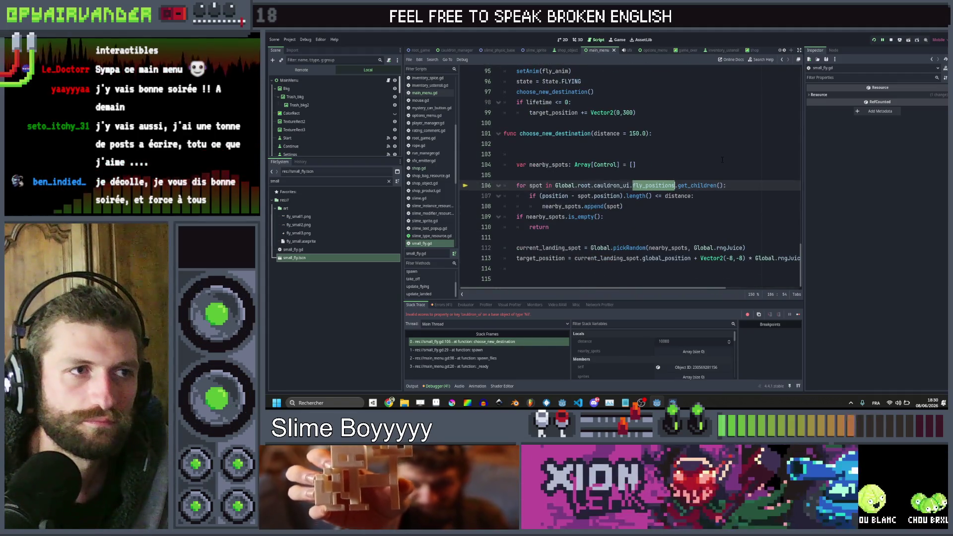
pyautogui.click(722, 159)
pyautogui.click(674, 185)
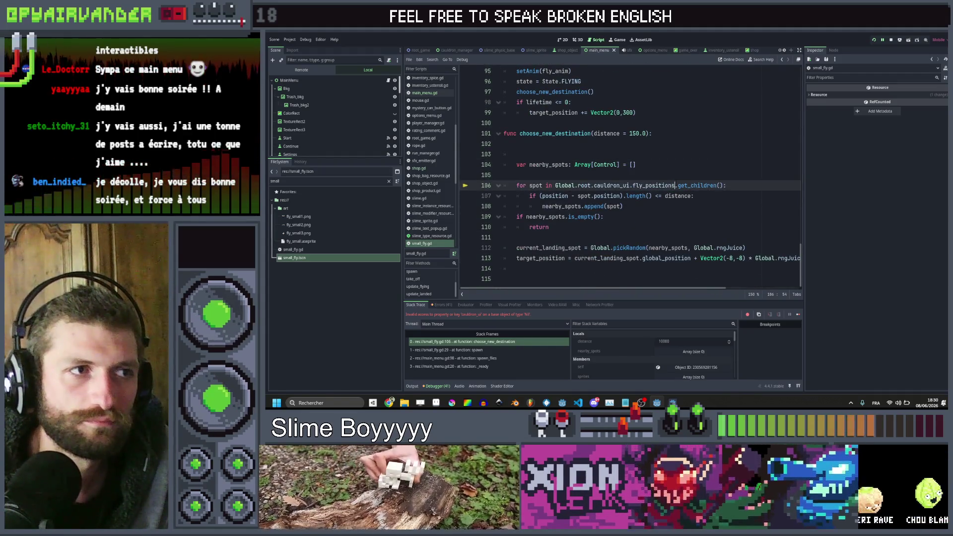
pyautogui.press('Left')
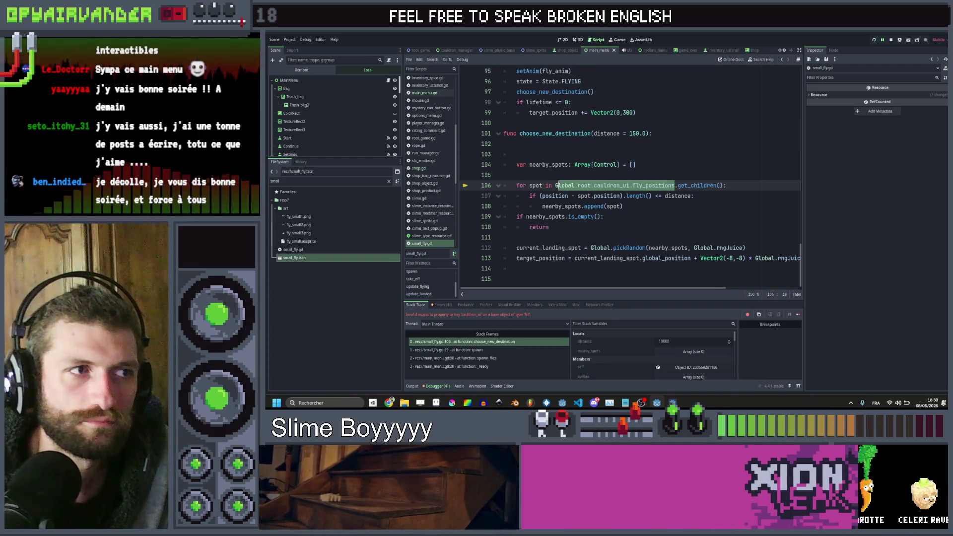
pyautogui.moveTo(557, 185); pyautogui.dragTo(552, 185)
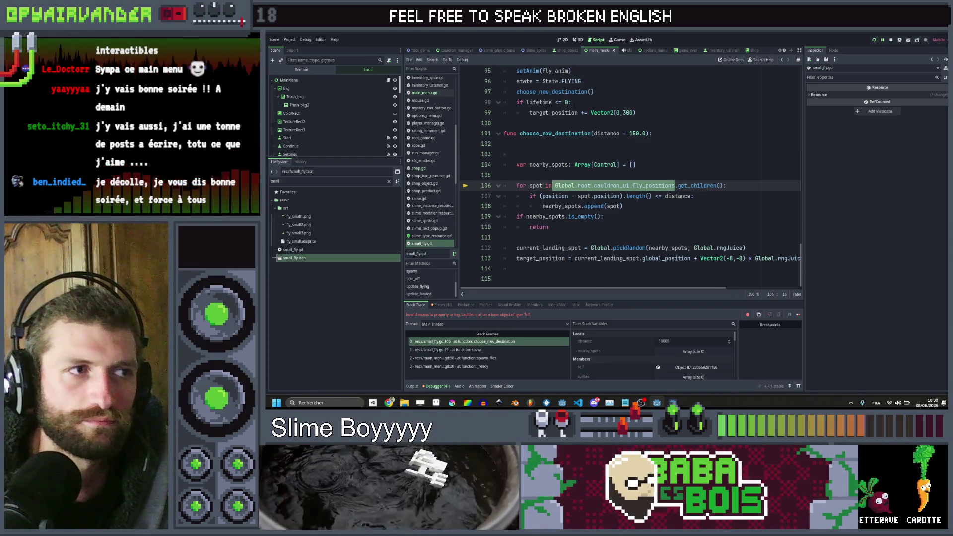
pyautogui.scroll(20, 575, 103)
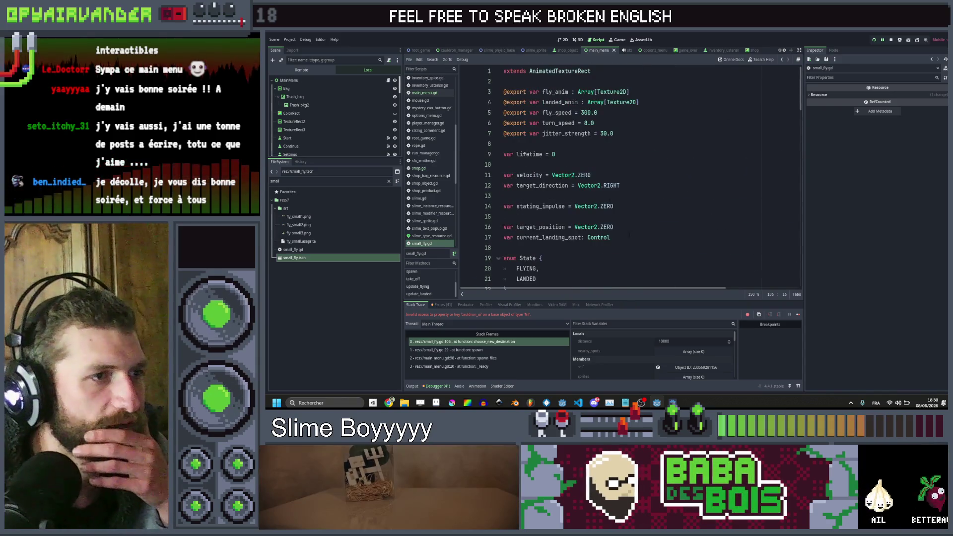
# Step: Declare var positions_parent below current_landing_spot in small_fly.gd and save
pyautogui.click(629, 236)
pyautogui.press('Return')
pyautogui.press('Return')
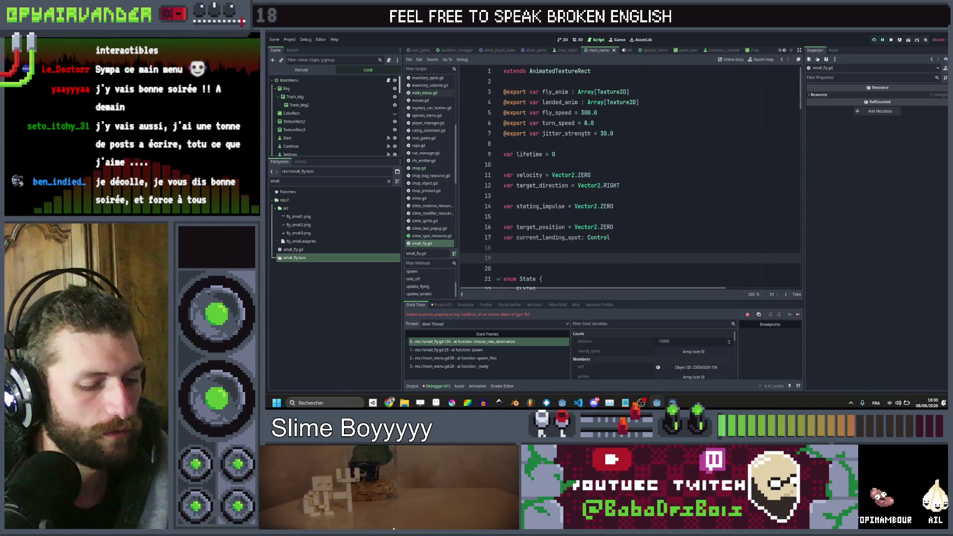
pyautogui.write('var positrjijo')
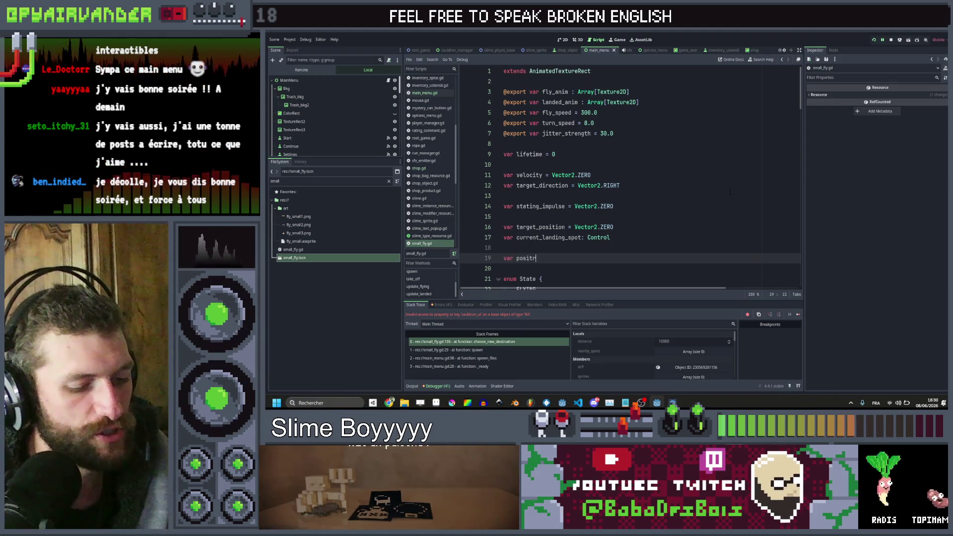
pyautogui.press('BackSpace')
pyautogui.press('BackSpace')
pyautogui.press('BackSpace')
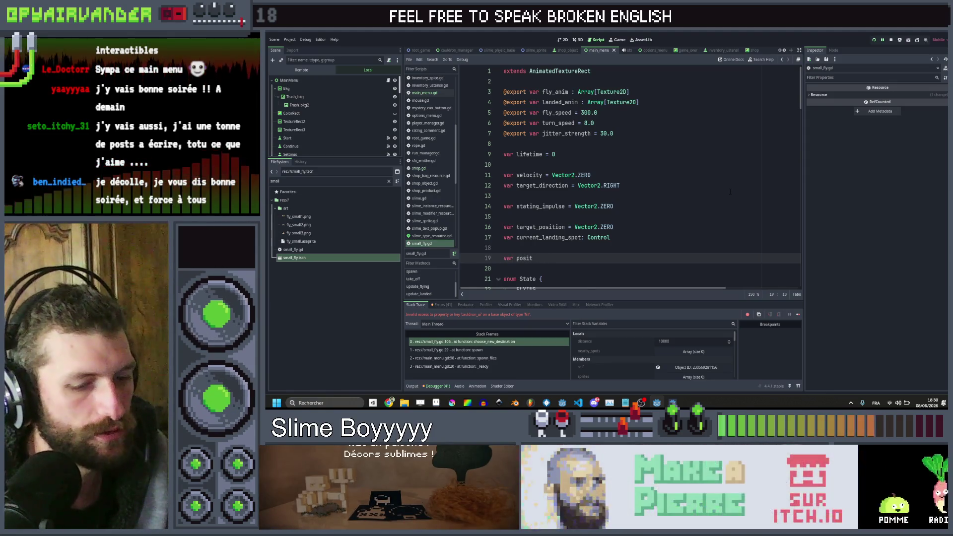
pyautogui.write('ion_')
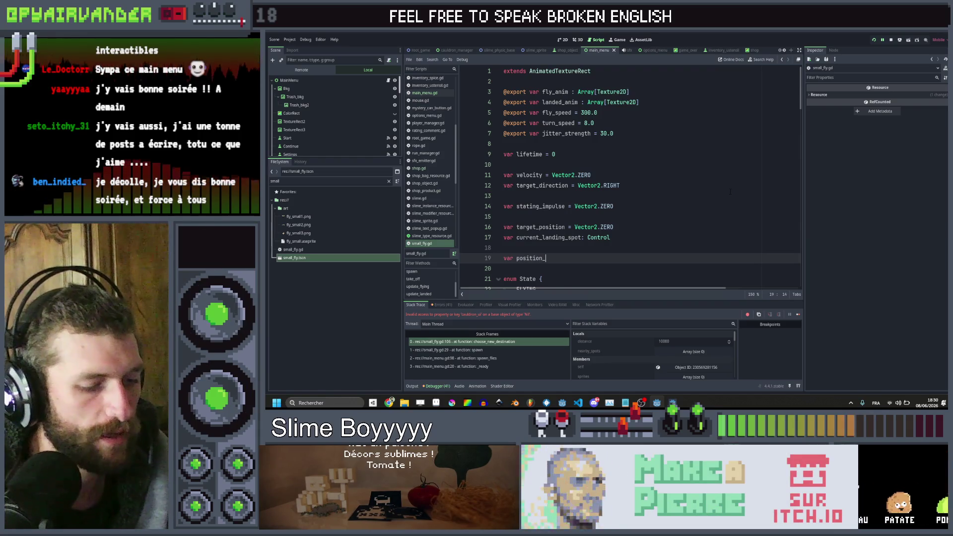
pyautogui.write('pare')
pyautogui.press('Left')
pyautogui.press('Left')
pyautogui.press('Left')
pyautogui.write('s')
pyautogui.press('End')
pyautogui.scroll(-7, 499, 255)
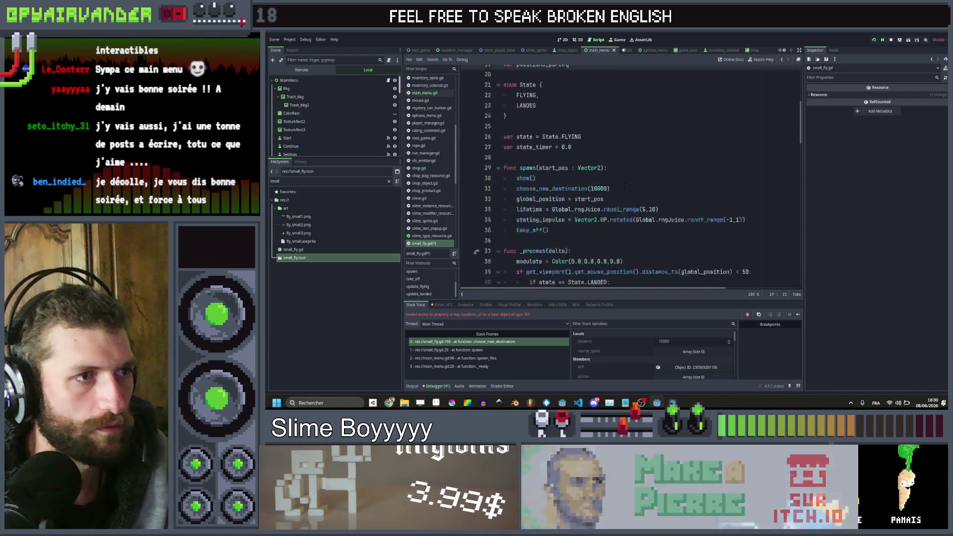
pyautogui.hotkey('ctrl', 's')
# Step: Add a pos_par : Control parameter to spawn()
pyautogui.click(602, 144)
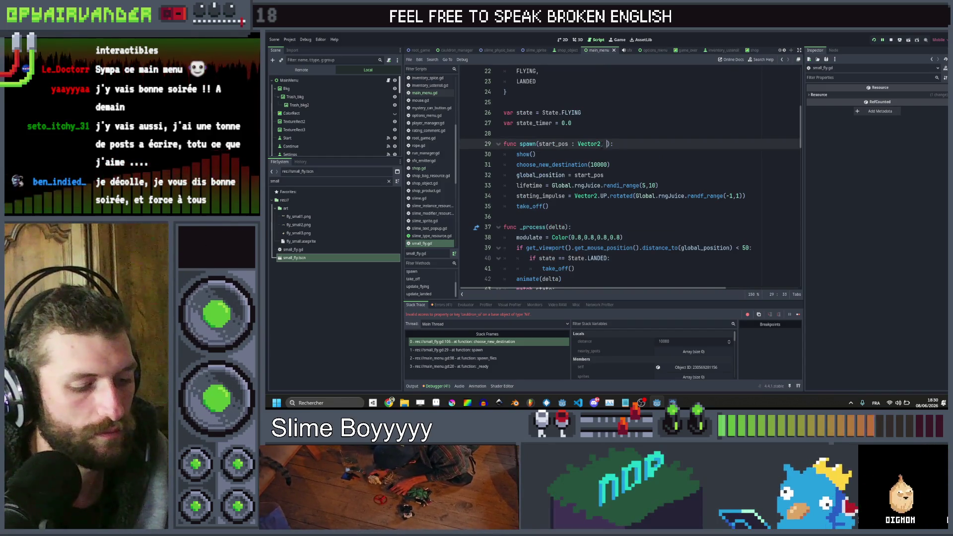
pyautogui.write('po')
pyautogui.write('s_par : ')
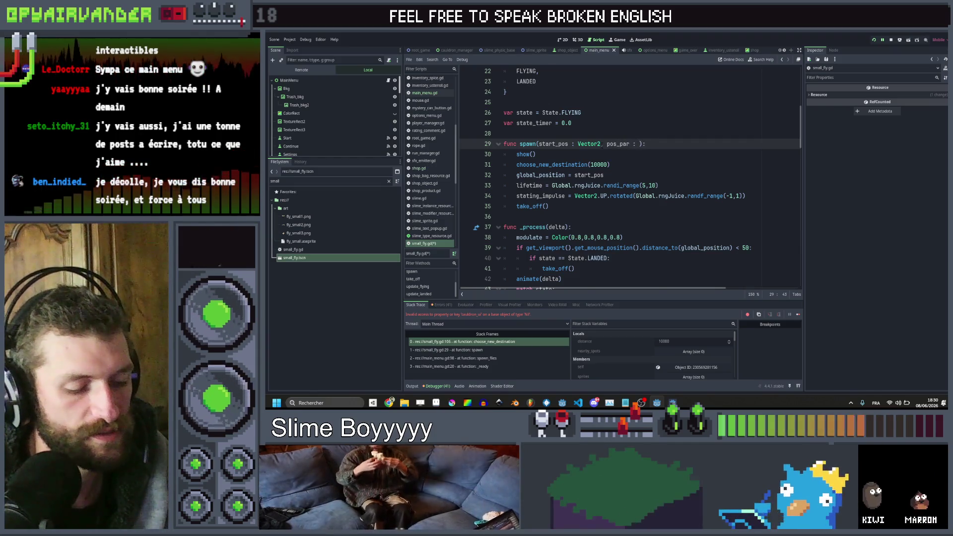
pyautogui.write('Nide')
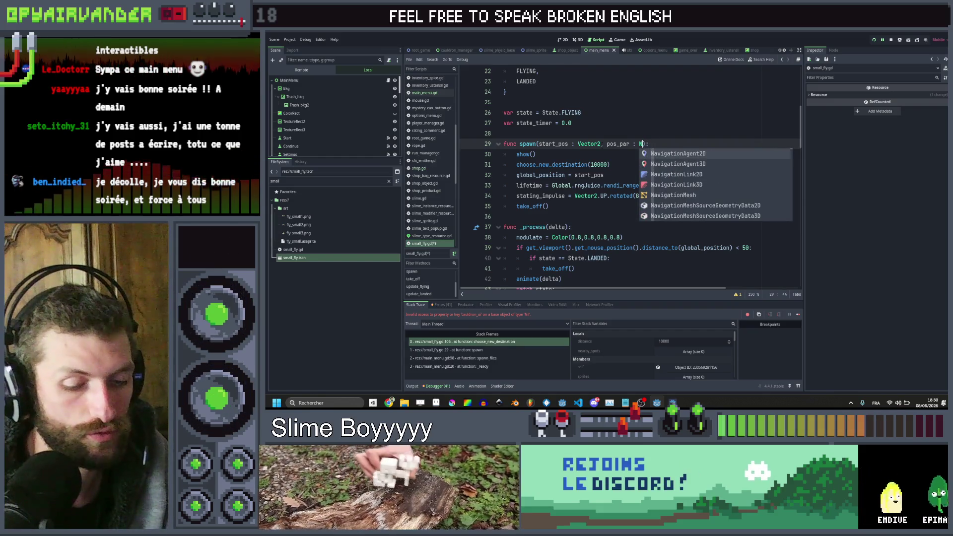
pyautogui.press('BackSpace')
pyautogui.write('l')
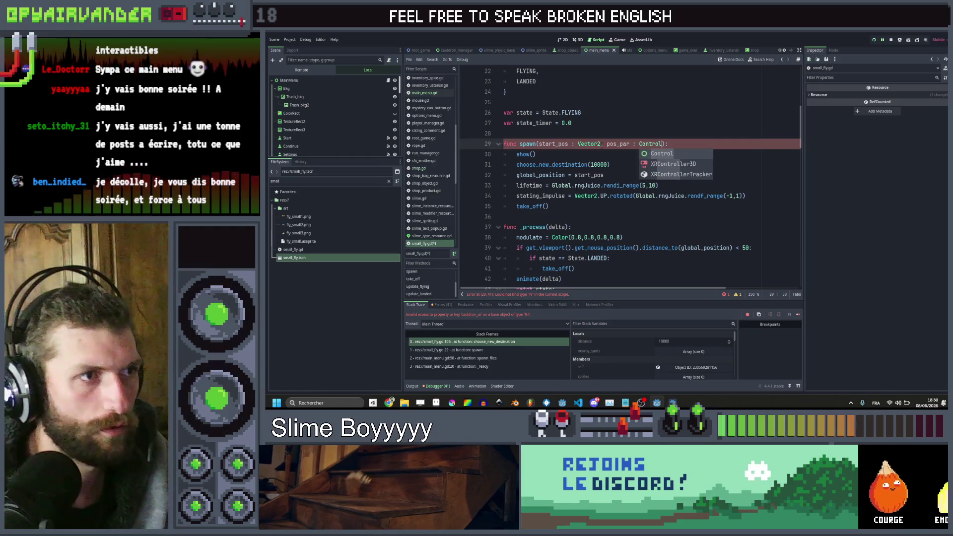
# Step: Inside spawn(), assign positions_parent = pos_par before choose_new_destination
pyautogui.click(622, 174)
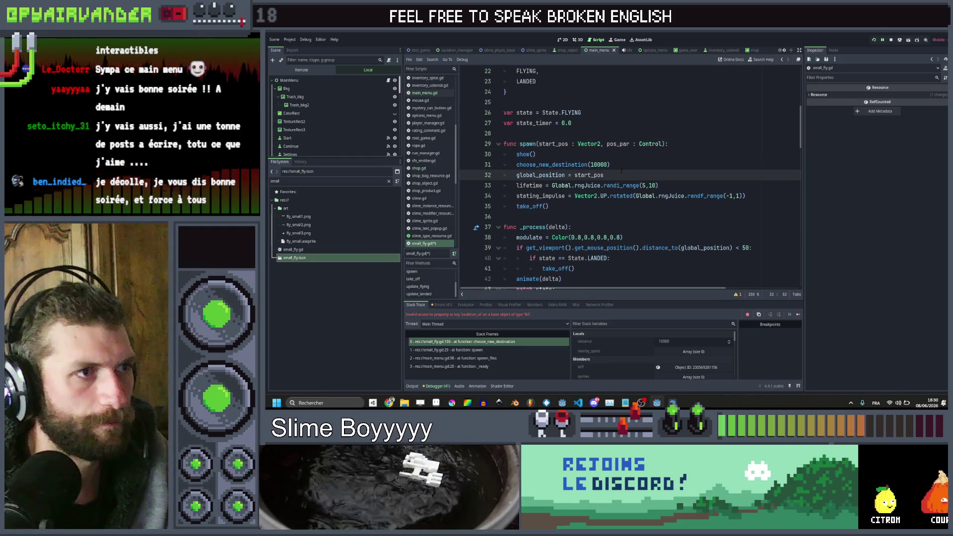
pyautogui.press('Return')
pyautogui.write('posi')
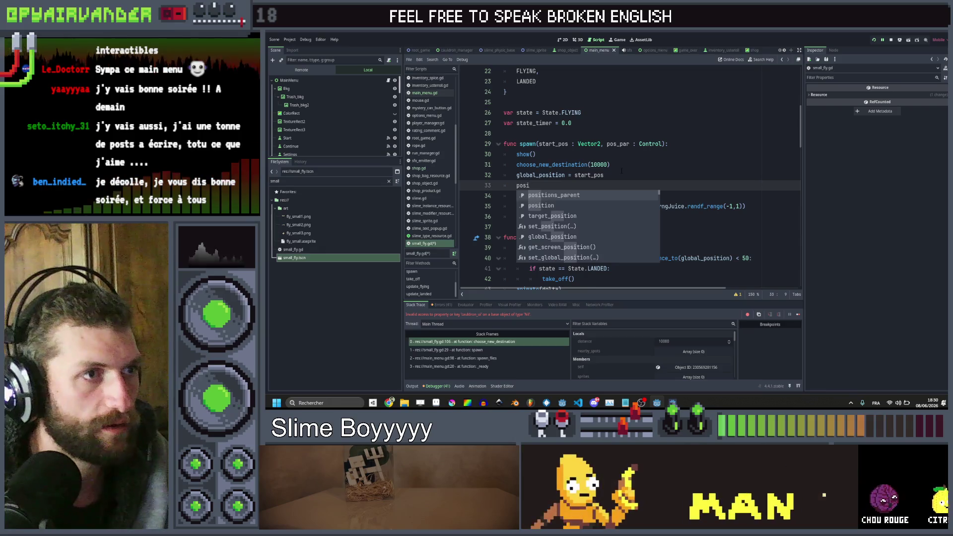
pyautogui.press('Return')
pyautogui.hotkey('alt', 'Up')
pyautogui.hotkey('alt', 'Up')
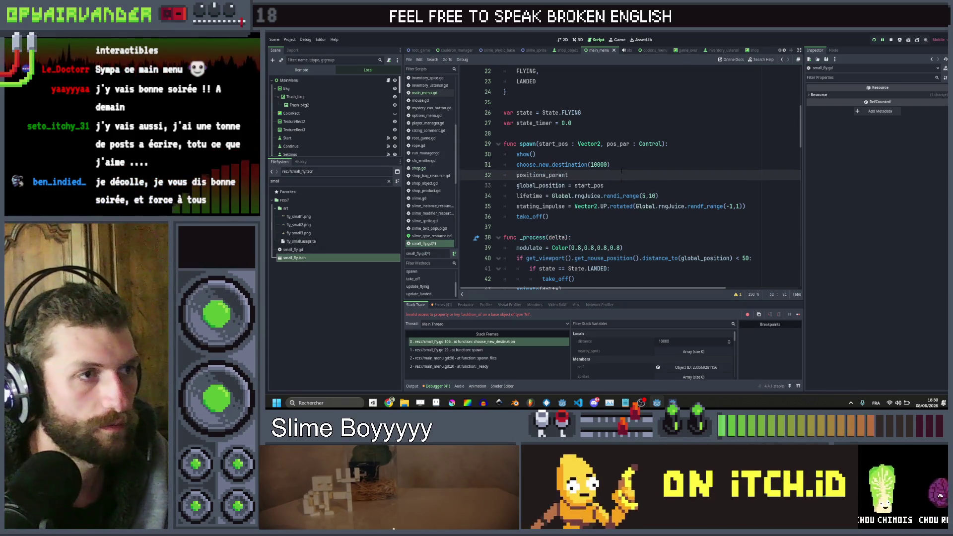
pyautogui.write('= po')
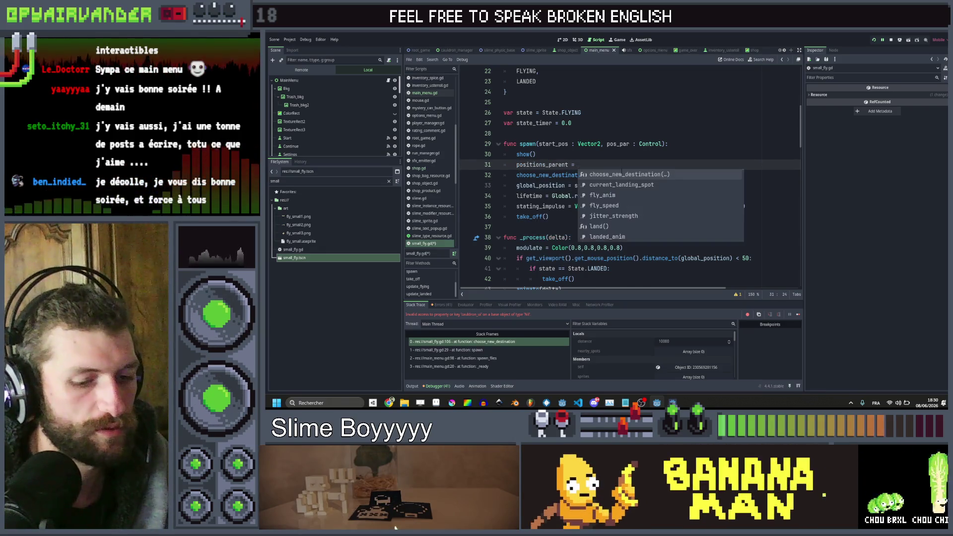
pyautogui.press('Return')
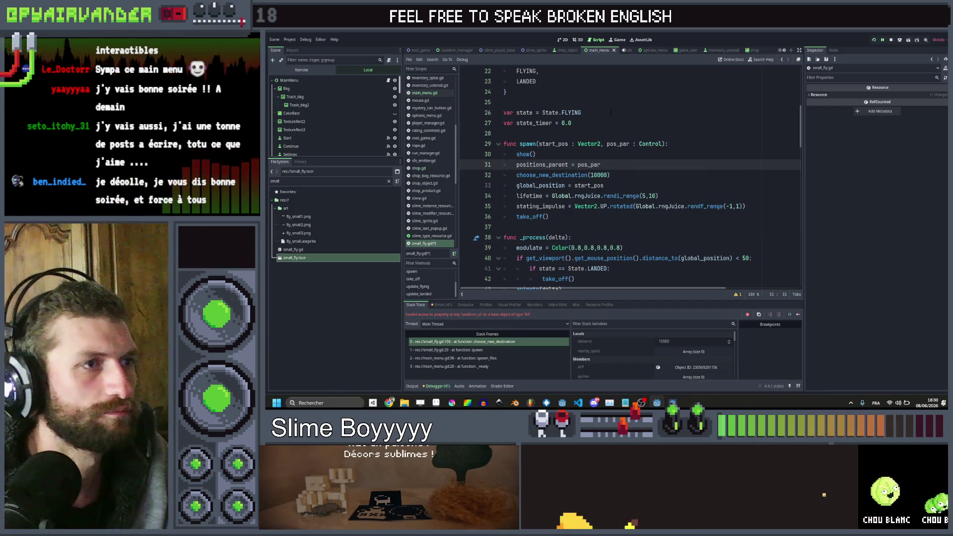
pyautogui.scroll(-15, 622, 172)
pyautogui.scroll(-5, 628, 154)
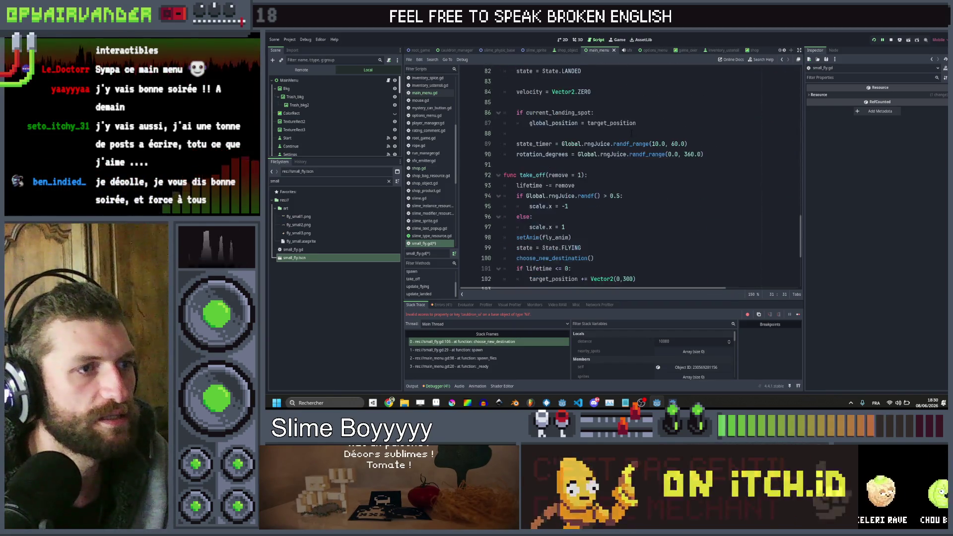
pyautogui.doubleClick(598, 112)
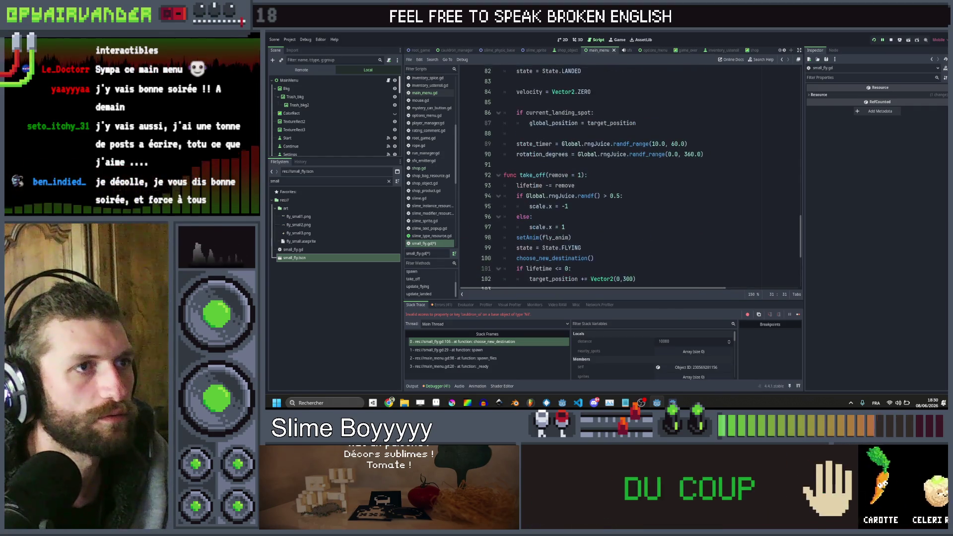
# Step: Replace the cauldron_ui fly_positions path with positions_parent.get_children() in the landing-spot loop
pyautogui.scroll(5, 652, 128)
pyautogui.scroll(9, 652, 128)
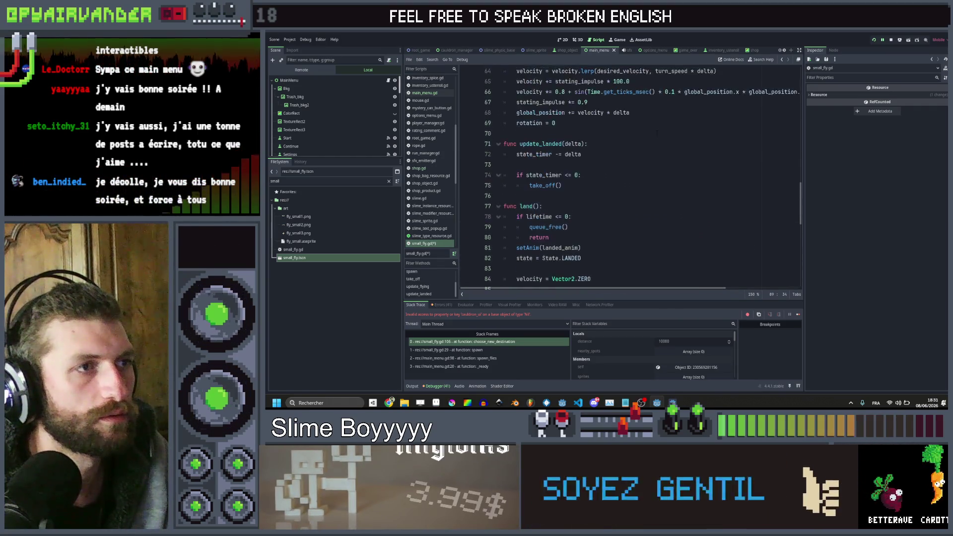
pyautogui.scroll(-18, 657, 133)
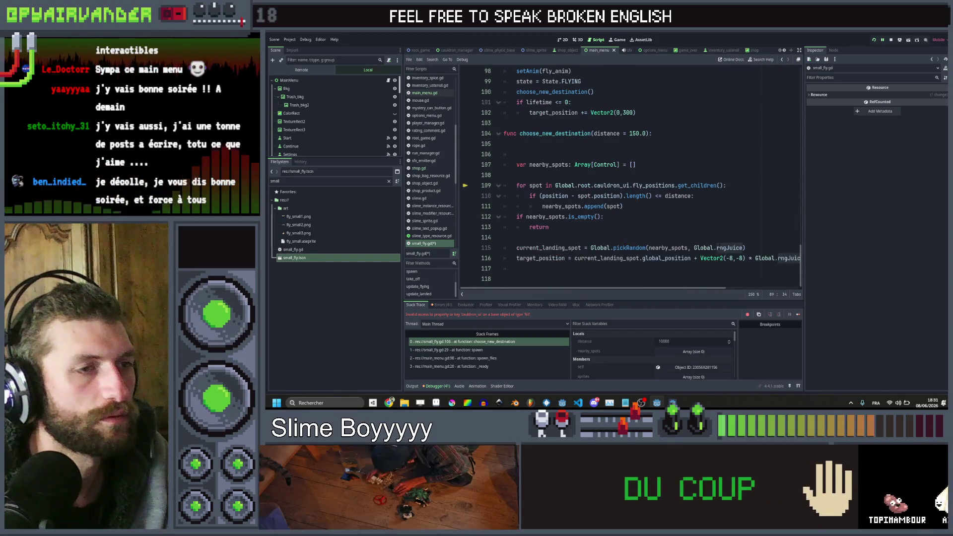
pyautogui.scroll(-3, 680, 232)
pyautogui.scroll(3, 680, 232)
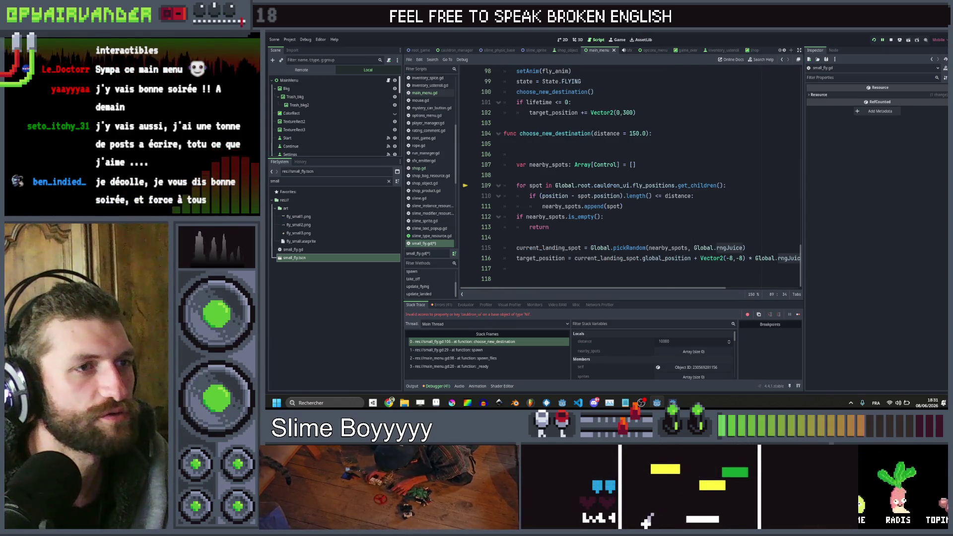
pyautogui.moveTo(674, 185); pyautogui.dragTo(555, 185)
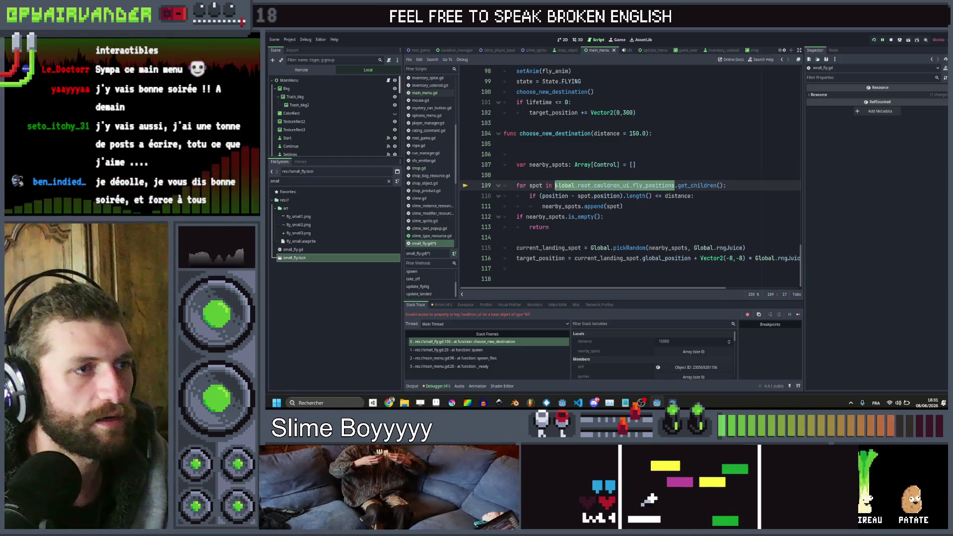
pyautogui.write('pos_par')
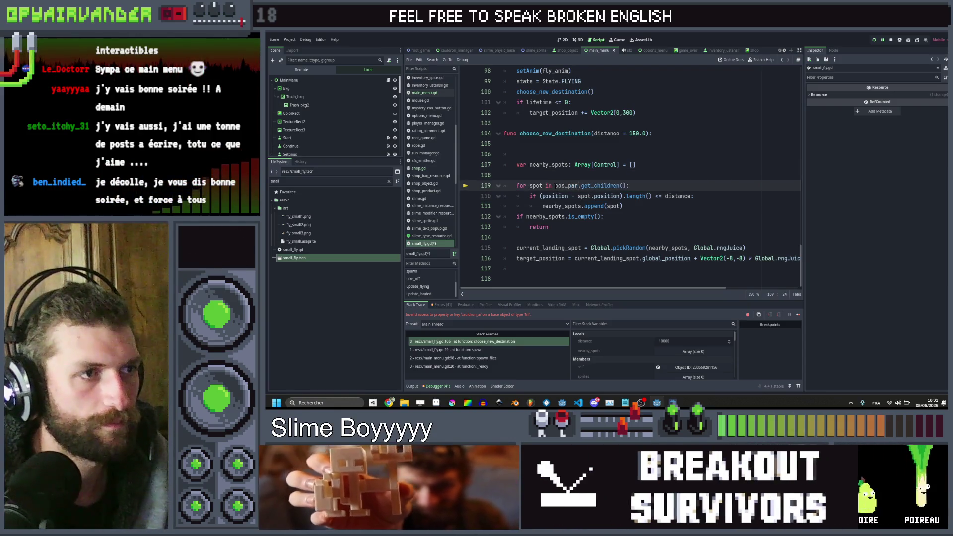
pyautogui.press('Return')
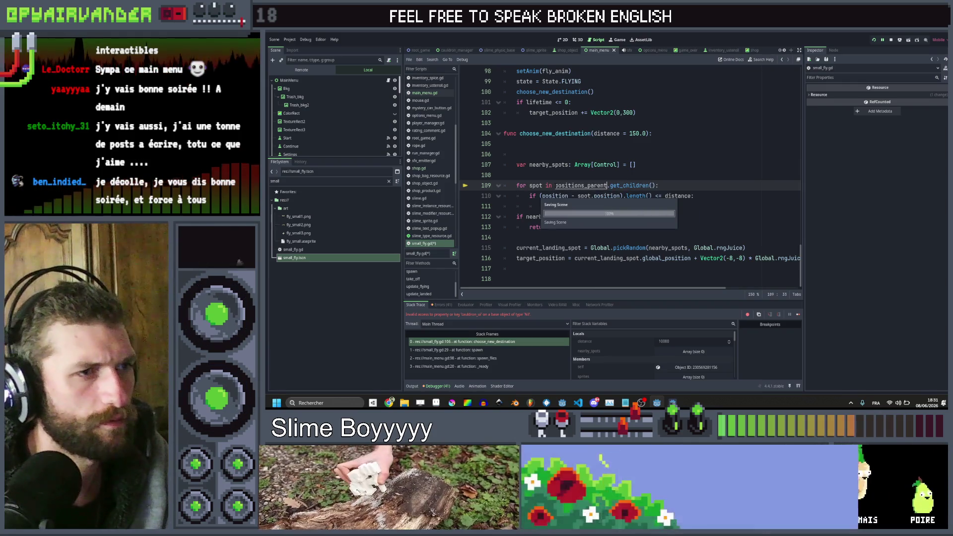
pyautogui.click(500, 176)
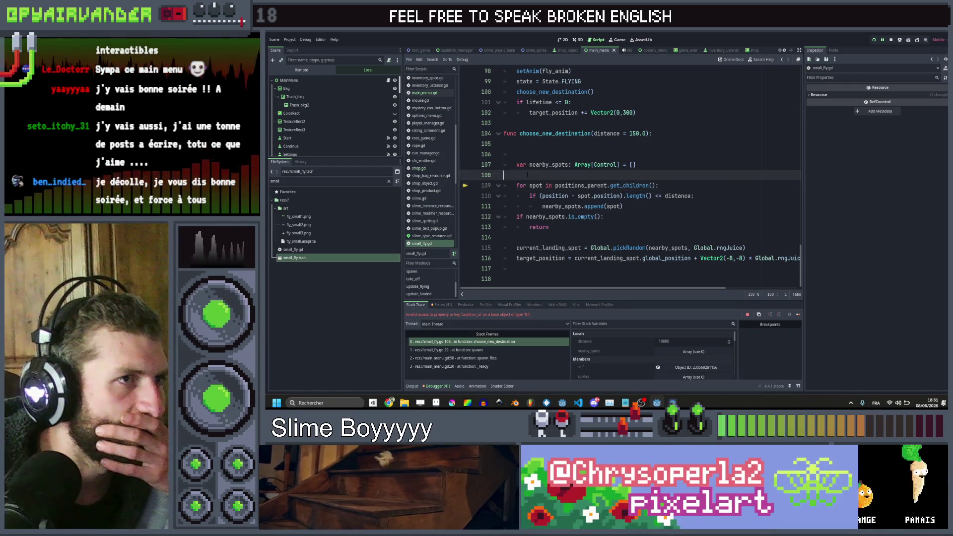
pyautogui.scroll(2, 427, 163)
pyautogui.scroll(2, 428, 164)
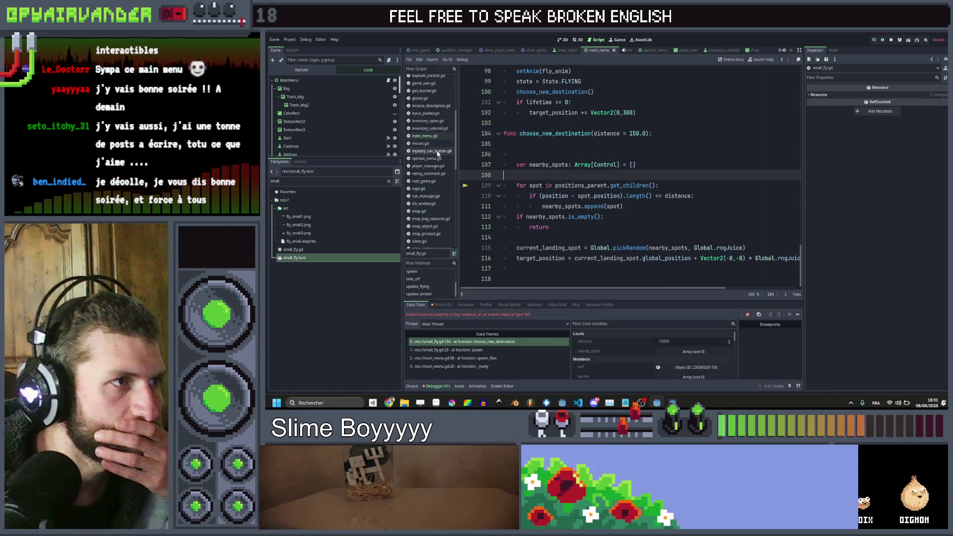
# Step: In cauldron_ui.gd, change new_fly.spawn(pos) to new_fly.spawn(pos, fly_positions) and save
pyautogui.scroll(5, 437, 149)
pyautogui.click(436, 117)
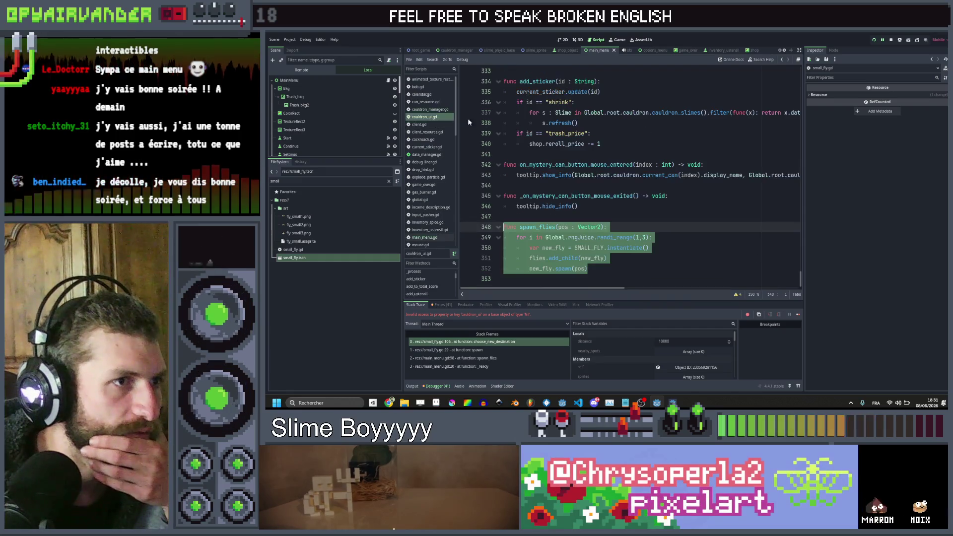
pyautogui.press('Right')
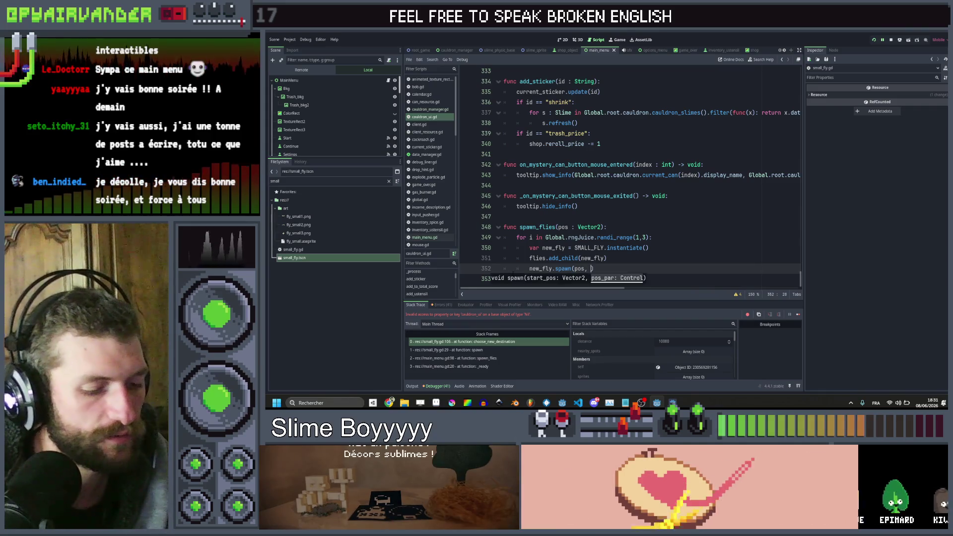
pyautogui.write('fli')
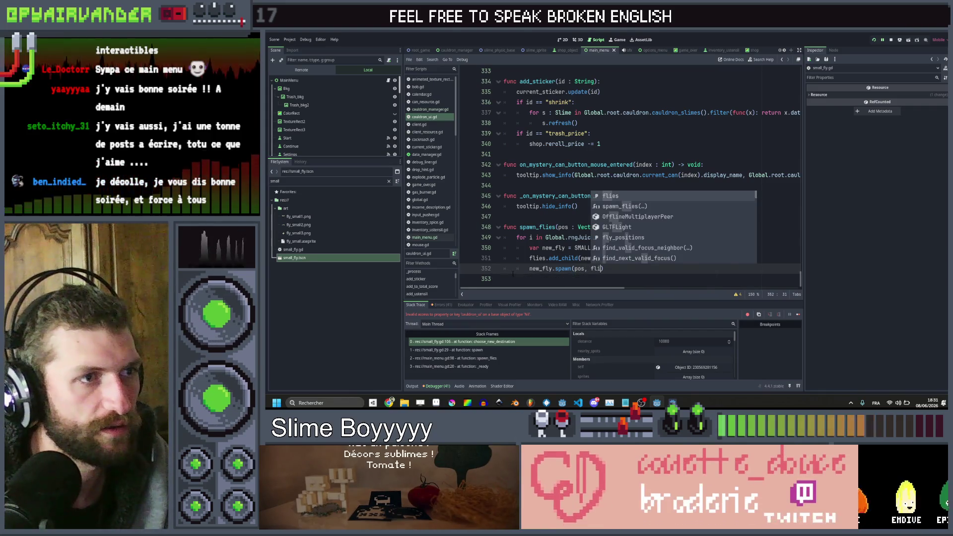
pyautogui.press('Down')
pyautogui.press('Down')
pyautogui.press('Down')
pyautogui.press('Return')
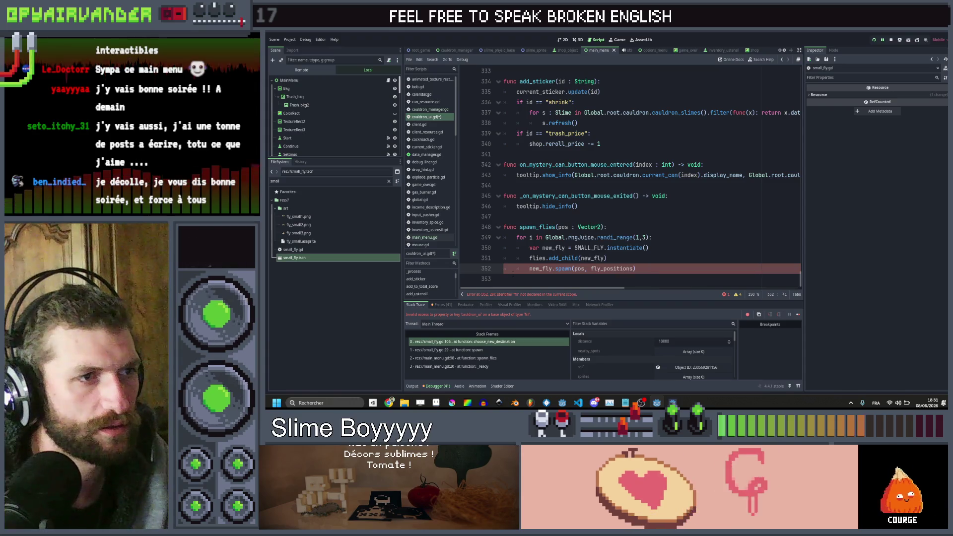
pyautogui.press('Up')
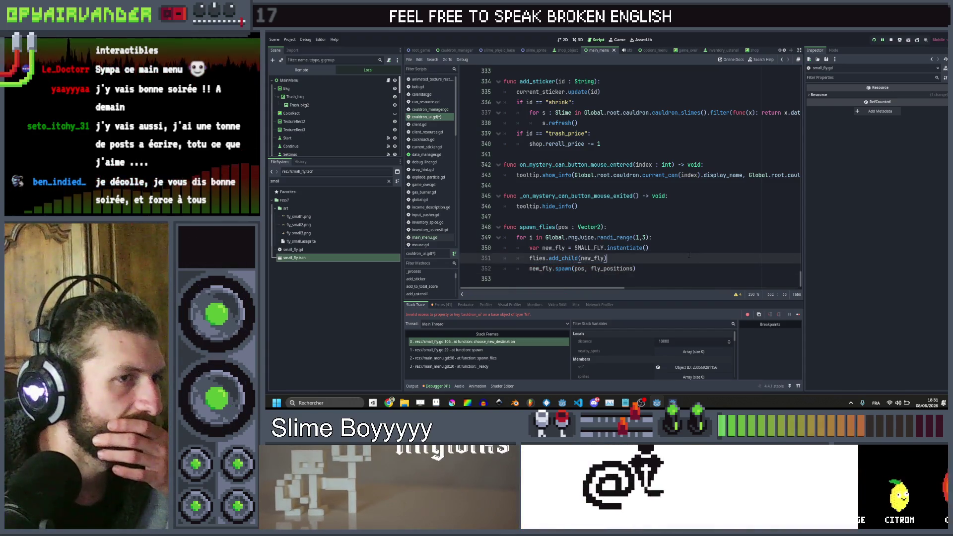
pyautogui.hotkey('ctrl', 's')
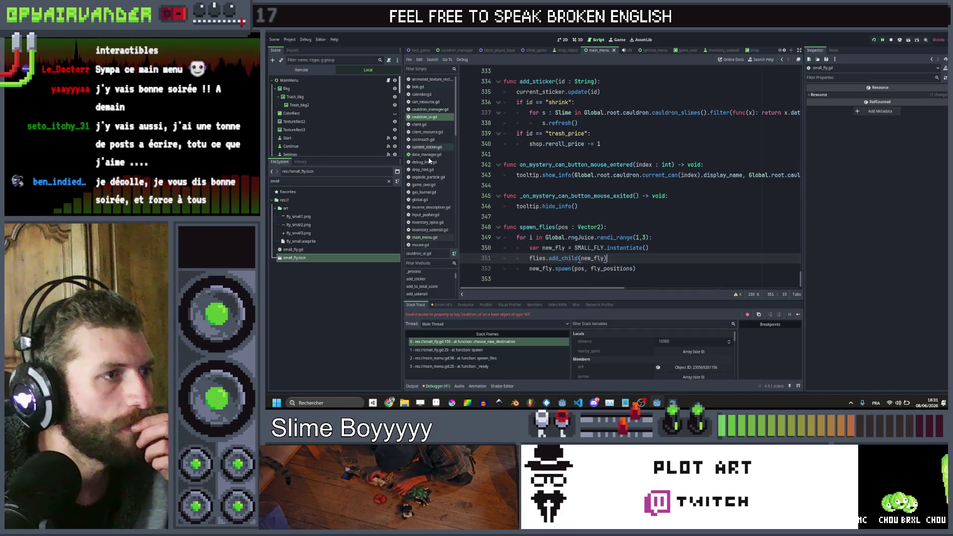
pyautogui.scroll(-4, 437, 185)
# Step: Change main_menu.gd's spawn call to new_fly.spawn(Vector2.ZERO, fly_positions)
pyautogui.click(445, 150)
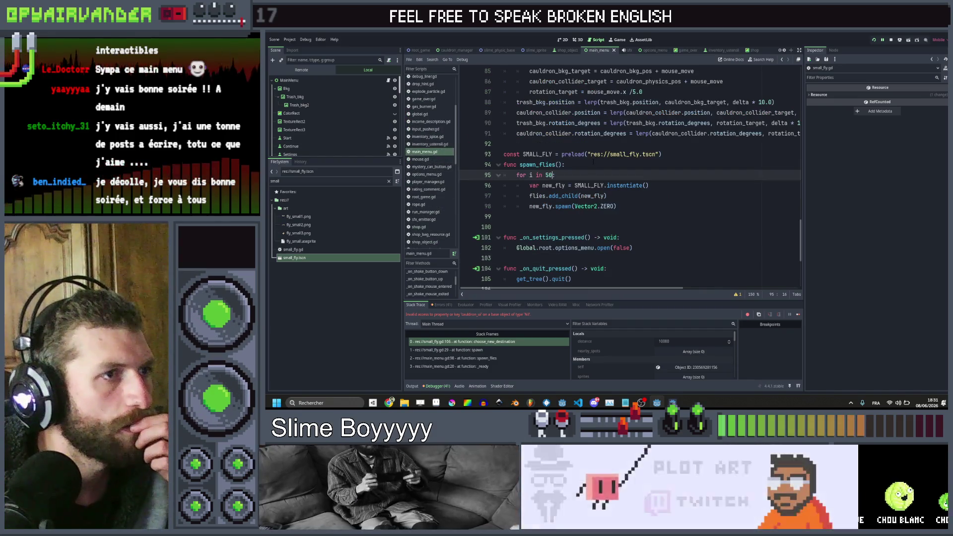
pyautogui.click(616, 206)
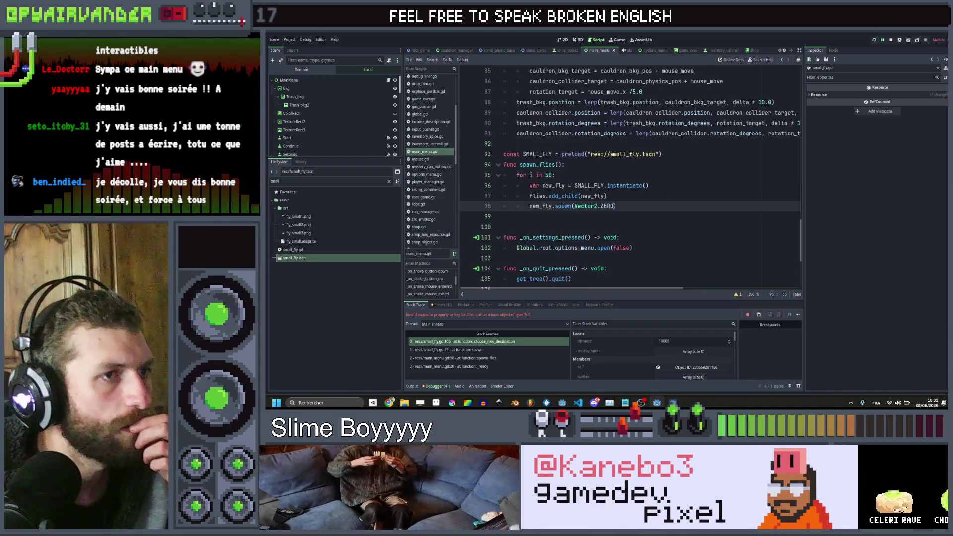
pyautogui.write(', ')
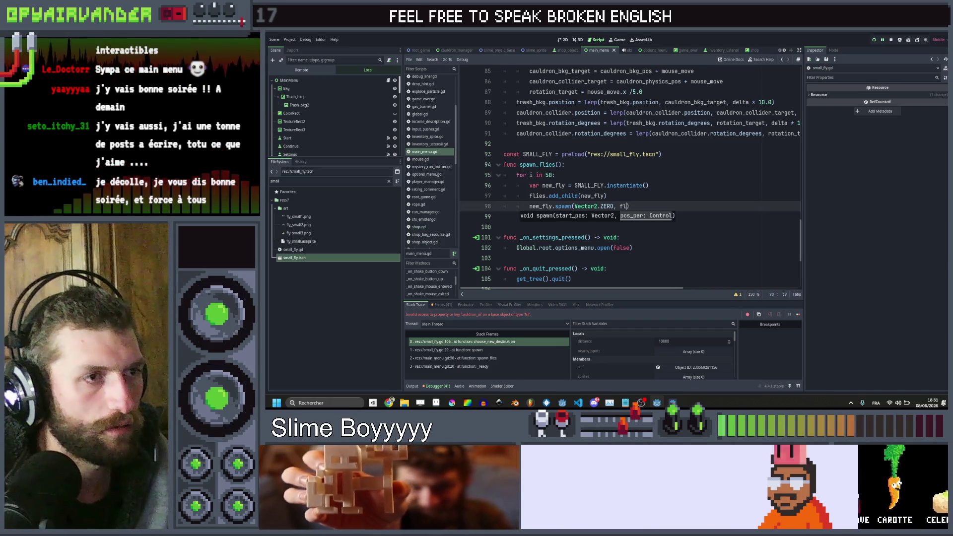
pyautogui.write('fl')
pyautogui.press('Right')
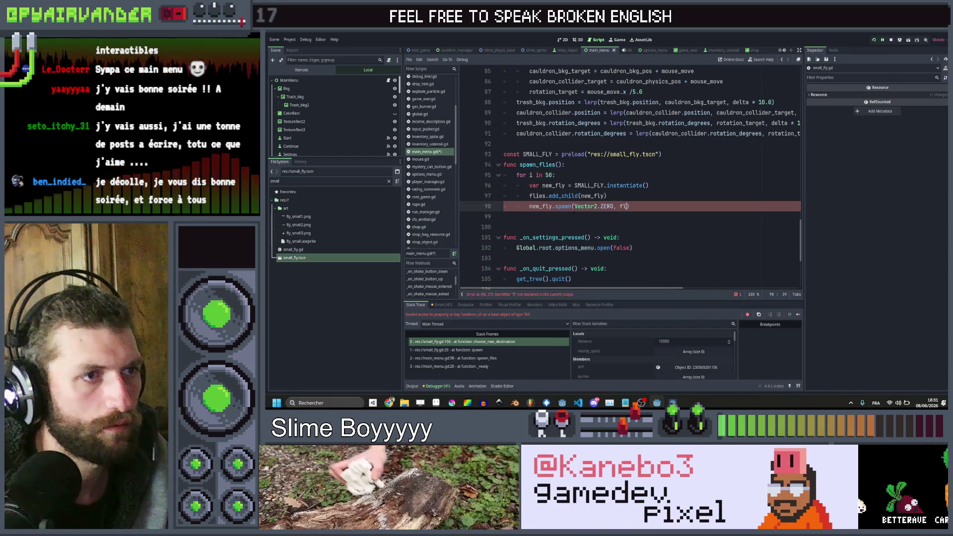
pyautogui.write('y')
pyautogui.press('Return')
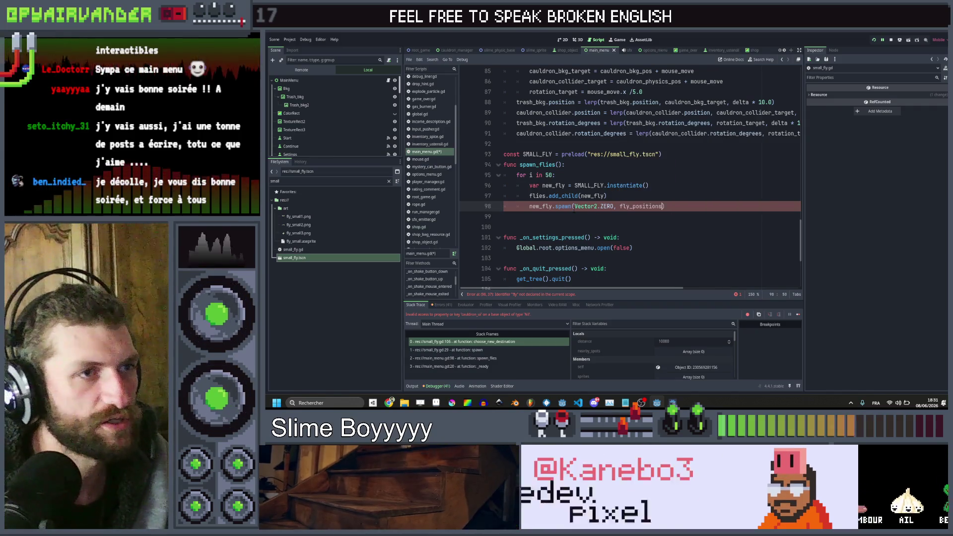
pyautogui.scroll(10, 574, 208)
pyautogui.scroll(12, 574, 208)
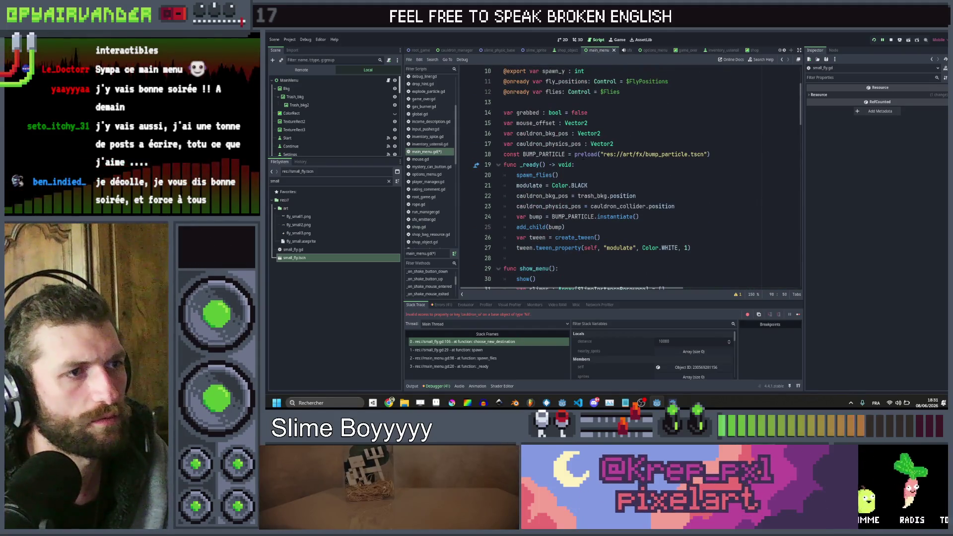
# Step: Reposition the spawn_flies() call in _ready so it sits below add_child(bump)
pyautogui.click(586, 175)
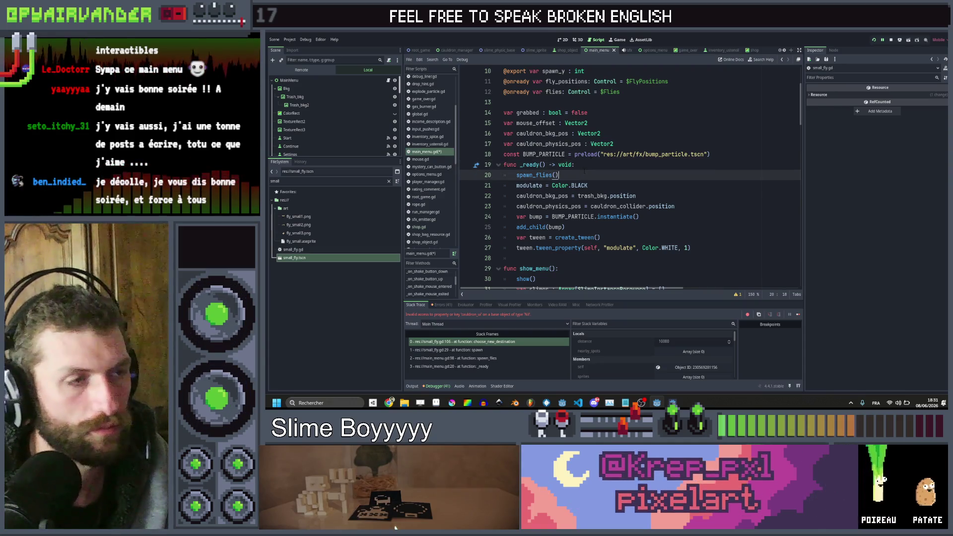
pyautogui.hotkey('alt', 'Down')
pyautogui.hotkey('alt', 'Down')
pyautogui.hotkey('alt', 'Down')
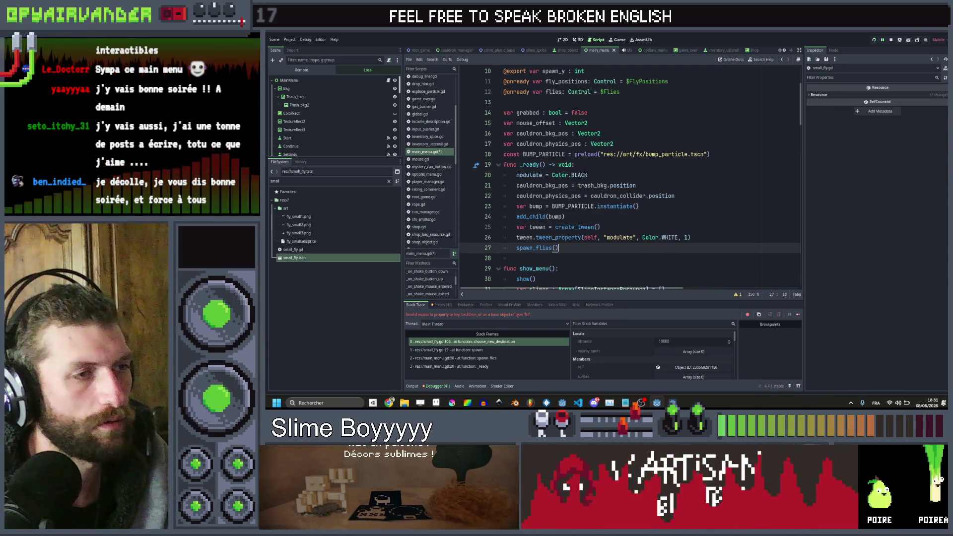
pyautogui.hotkey('alt', 'Up')
pyautogui.hotkey('alt', 'Up')
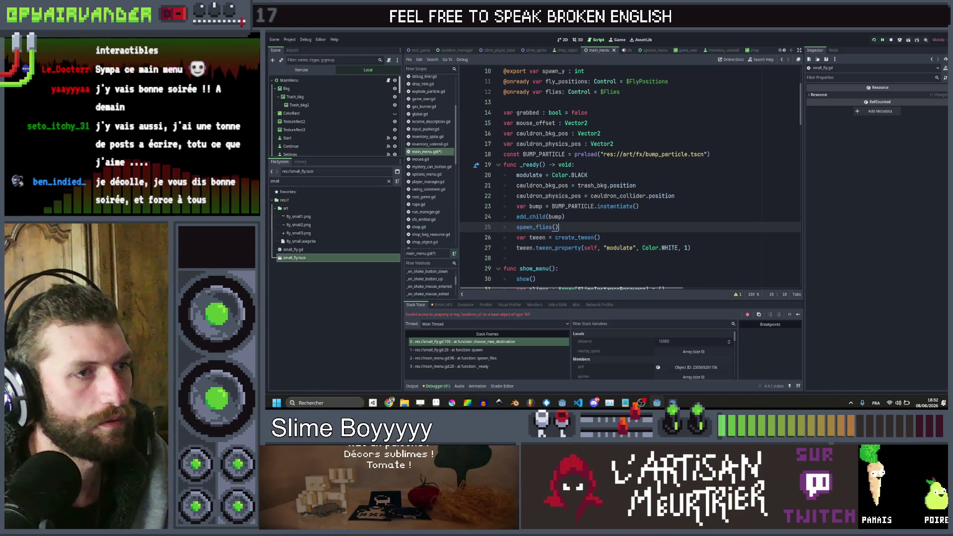
pyautogui.hotkey('alt', 'Down')
pyautogui.hotkey('alt', 'Down')
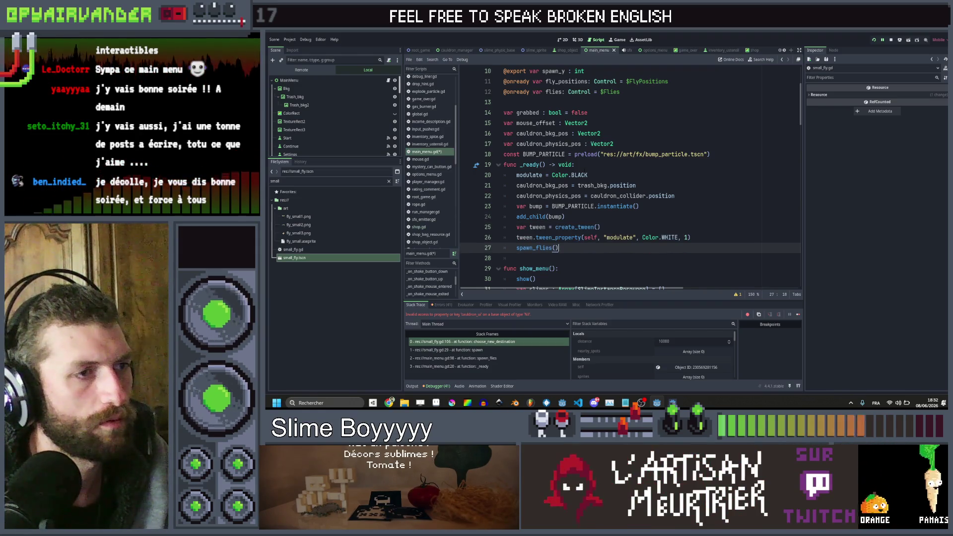
pyautogui.hotkey('alt', 'Up')
pyautogui.hotkey('alt', 'Up')
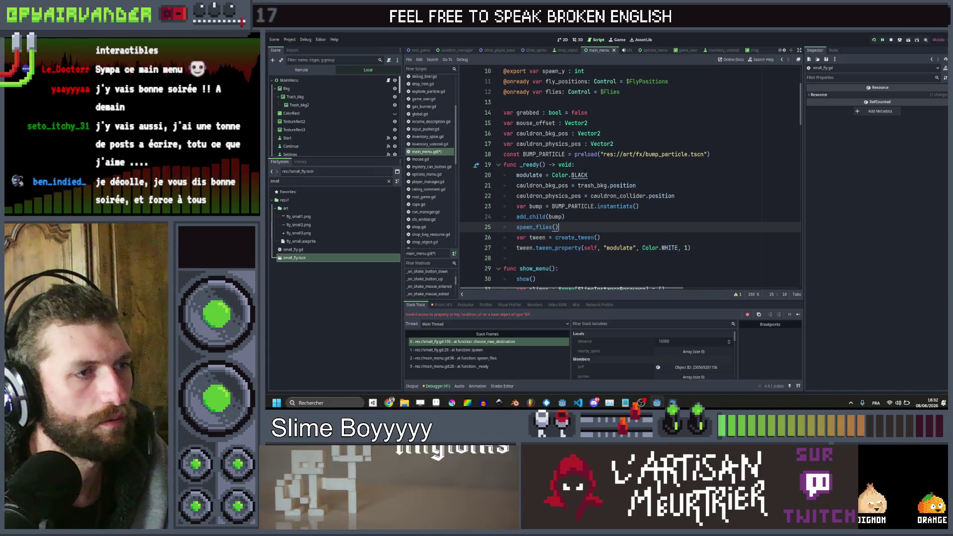
# Step: Add 'await get_tree().process_frame' above spawn_flies(), save main_menu.gd and run the game
pyautogui.press('Return')
pyautogui.press('Up')
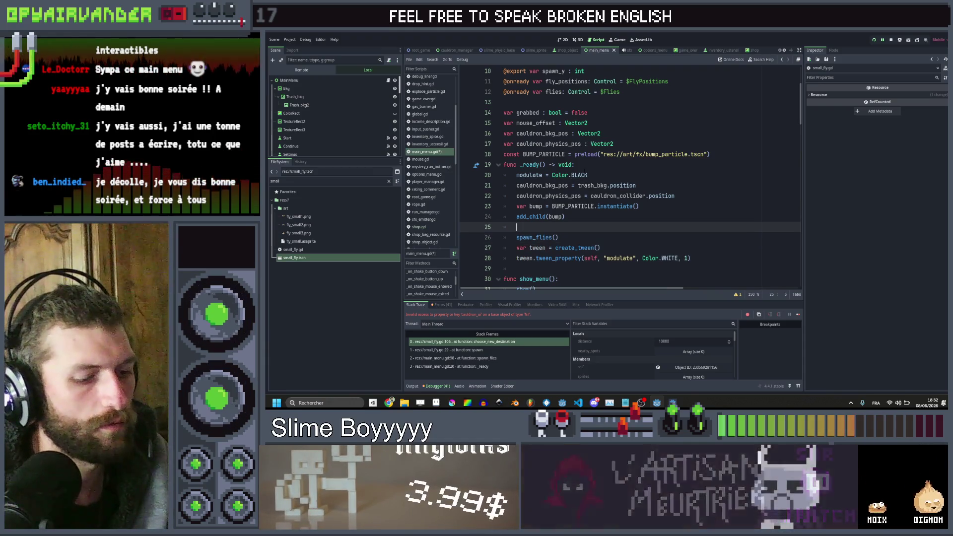
pyautogui.write('await  get_tr')
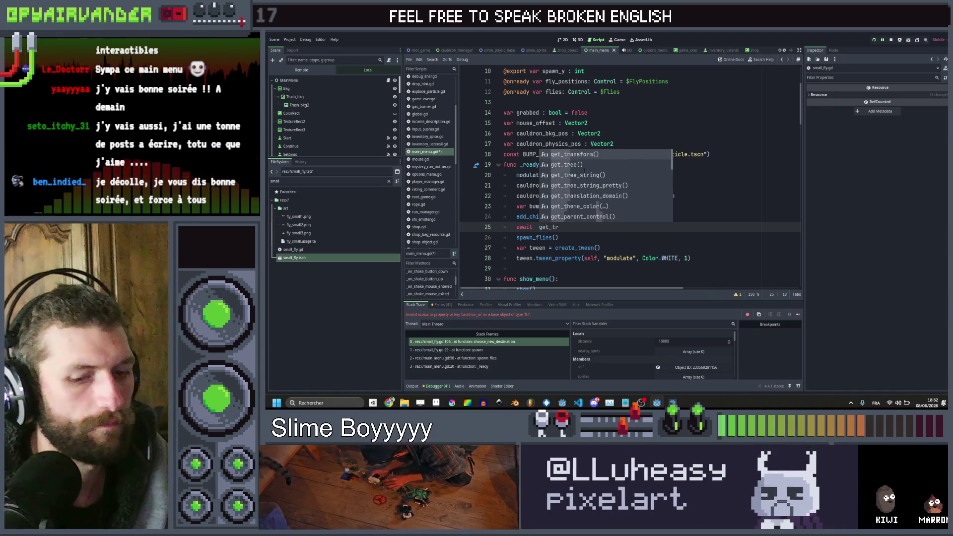
pyautogui.press('Down')
pyautogui.press('Return')
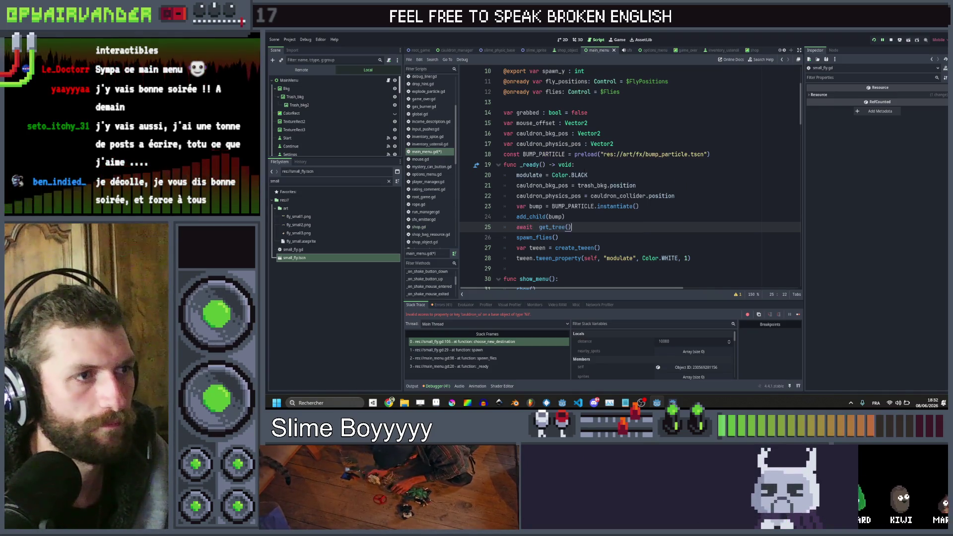
pyautogui.write('.pro')
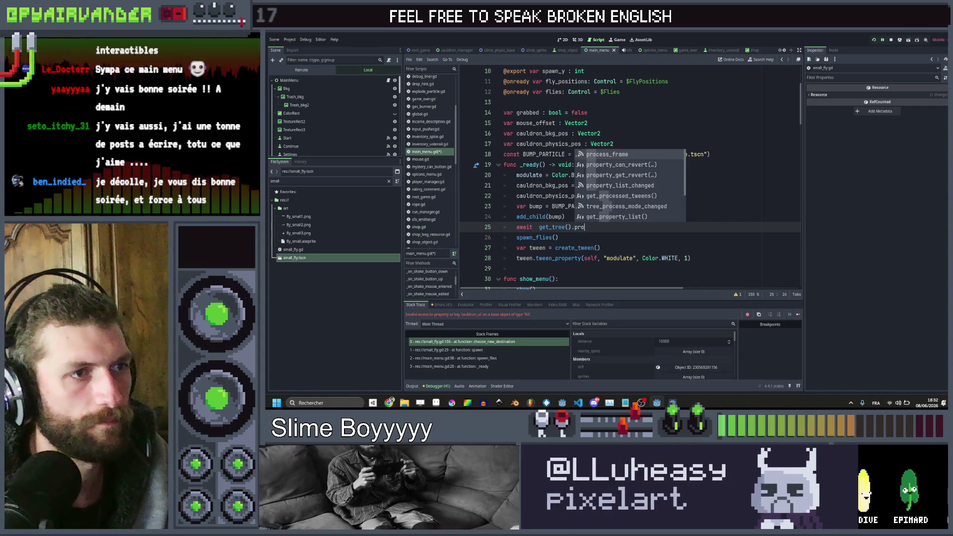
pyautogui.press('Return')
pyautogui.hotkey('ctrl', 's')
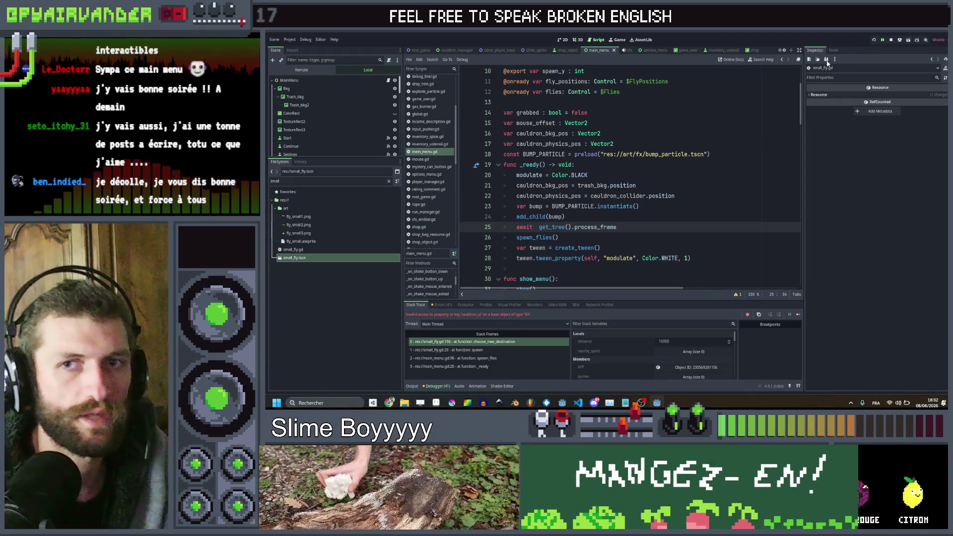
pyautogui.press('F5')
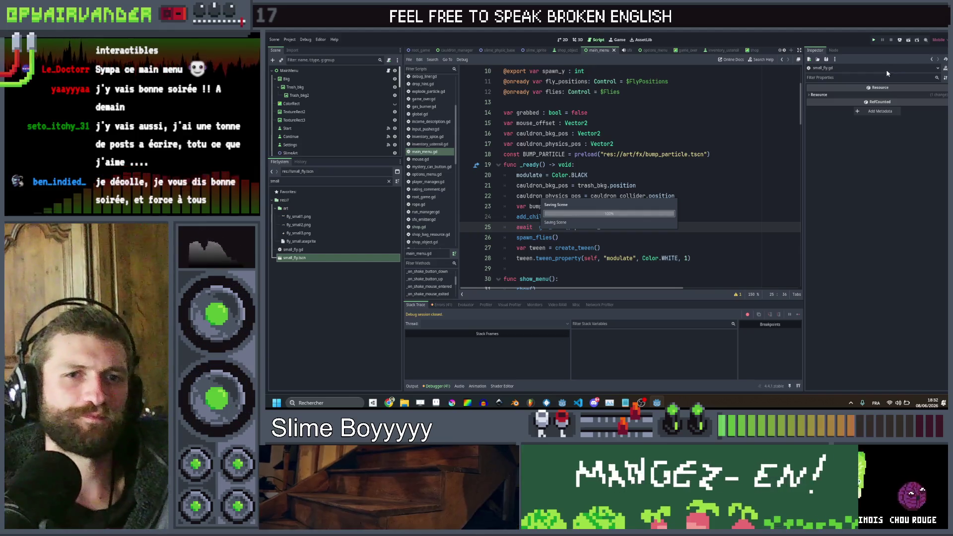
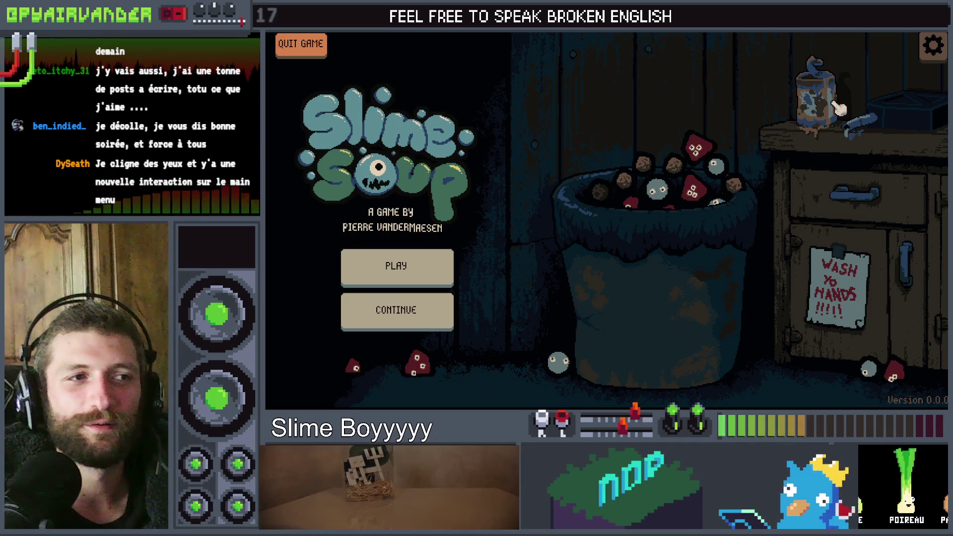
# Step: Click the cauldron twice to test the pot wobble, then stop the running game
pyautogui.click(668, 298)
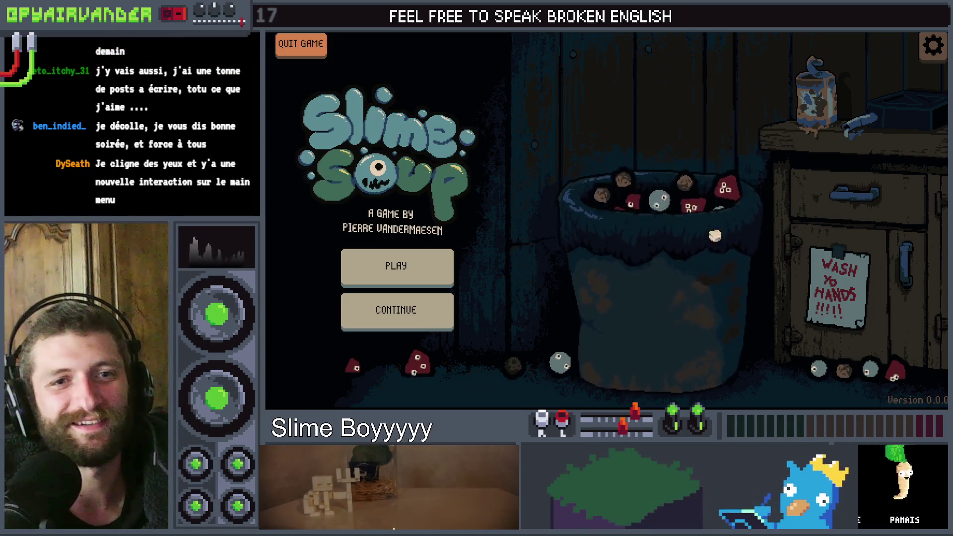
pyautogui.click(623, 291)
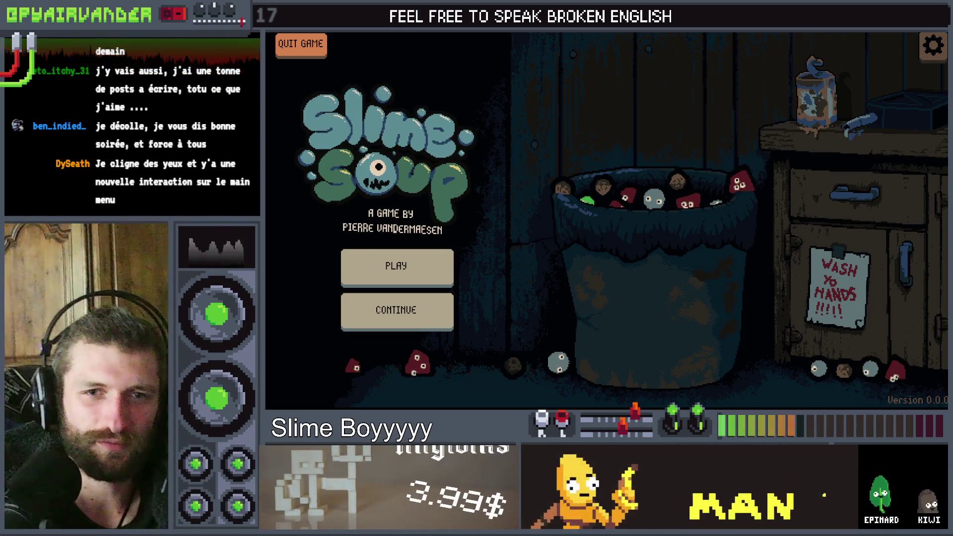
pyautogui.press('F8')
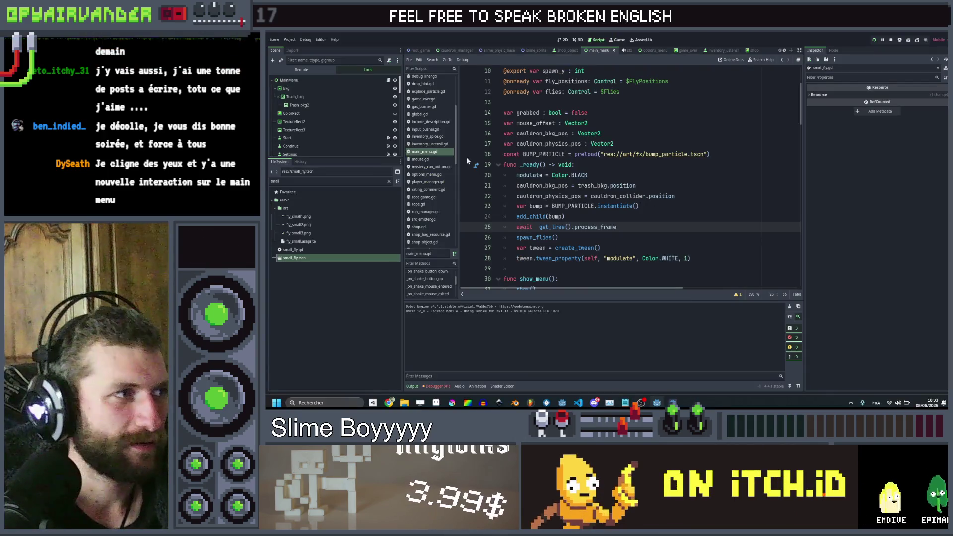
# Step: Set the Flies node's Modulate to grey 858585 and save the main menu scene
pyautogui.scroll(-5, 330, 112)
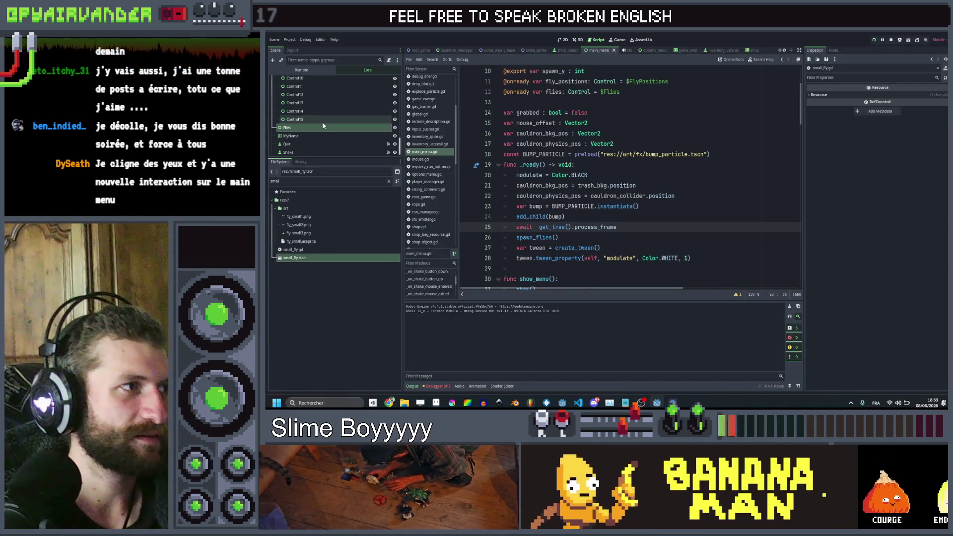
pyautogui.click(306, 136)
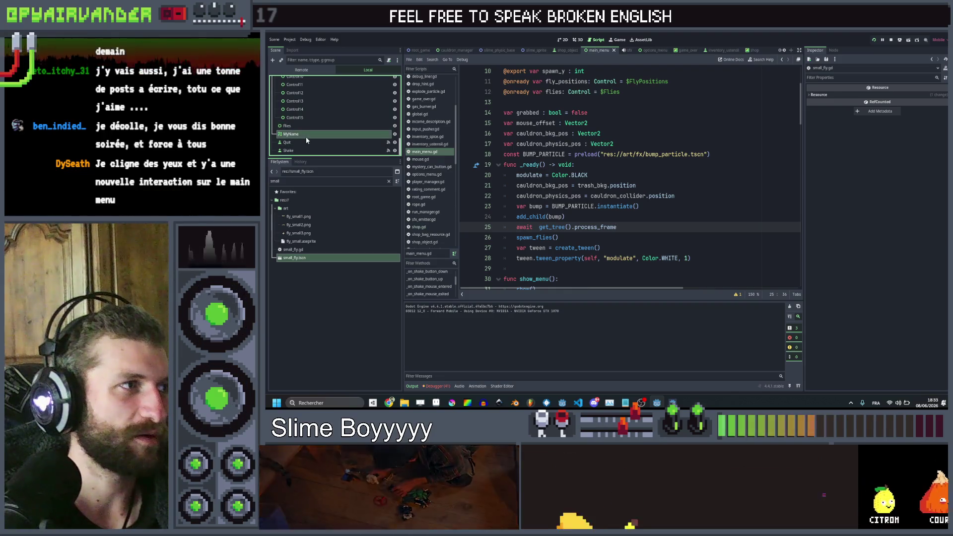
pyautogui.click(306, 127)
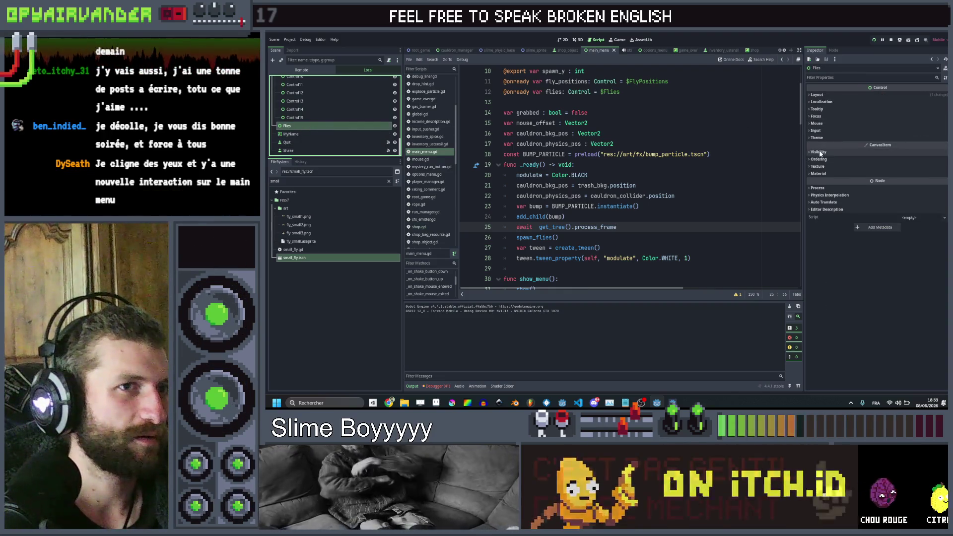
pyautogui.click(894, 170)
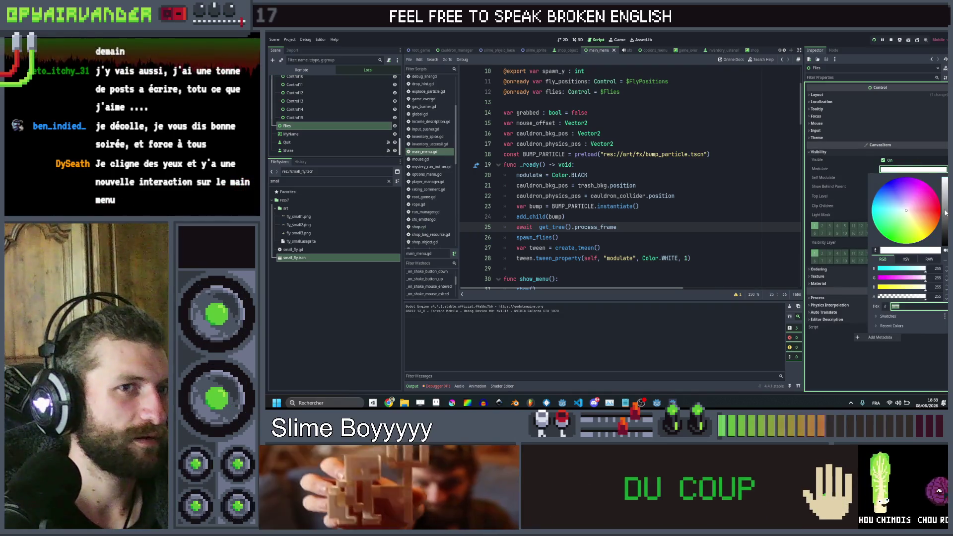
pyautogui.moveTo(944, 189); pyautogui.dragTo(944, 212)
pyautogui.click(888, 370)
pyautogui.hotkey('ctrl', 's')
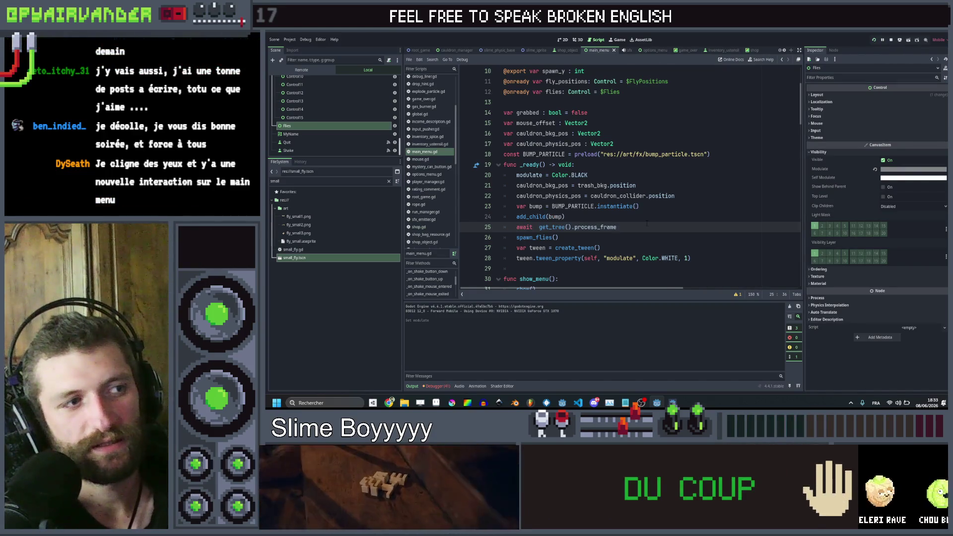
pyautogui.scroll(-2, 596, 198)
pyautogui.keyDown('ctrl'); pyautogui.click(539, 177); pyautogui.keyUp('ctrl')
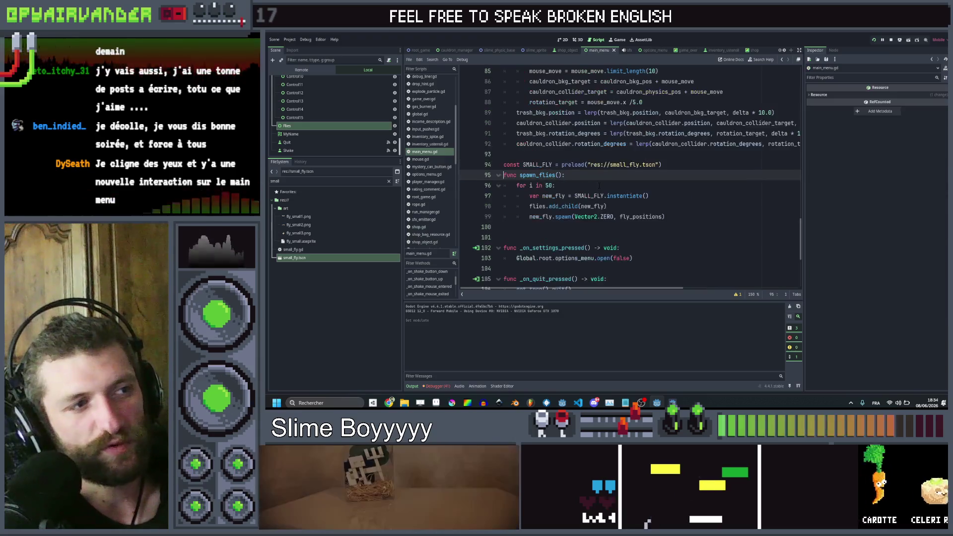
# Step: Add 'new_fly.in_menu = true' on a new line after the spawn call in spawn_flies
pyautogui.click(674, 216)
pyautogui.press('Return')
pyautogui.write('new_')
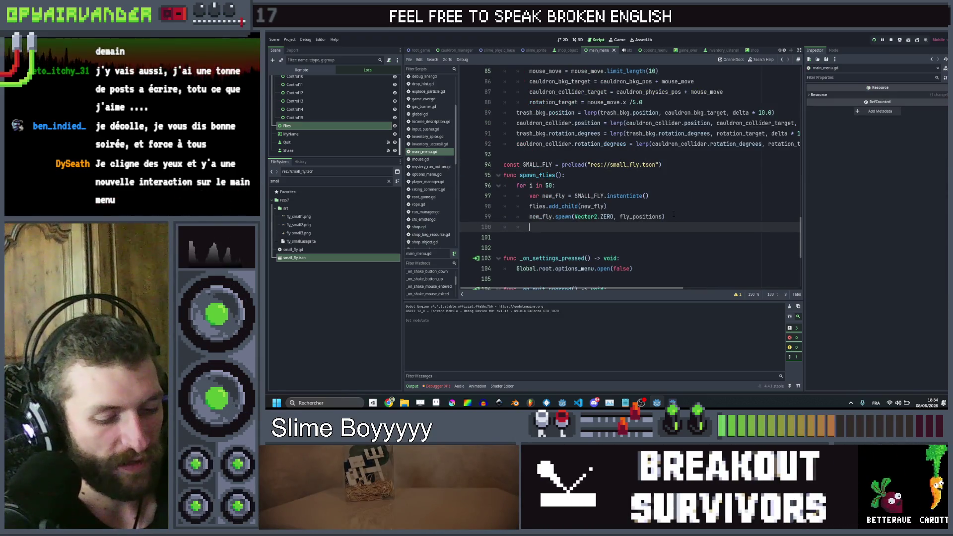
pyautogui.write('fly')
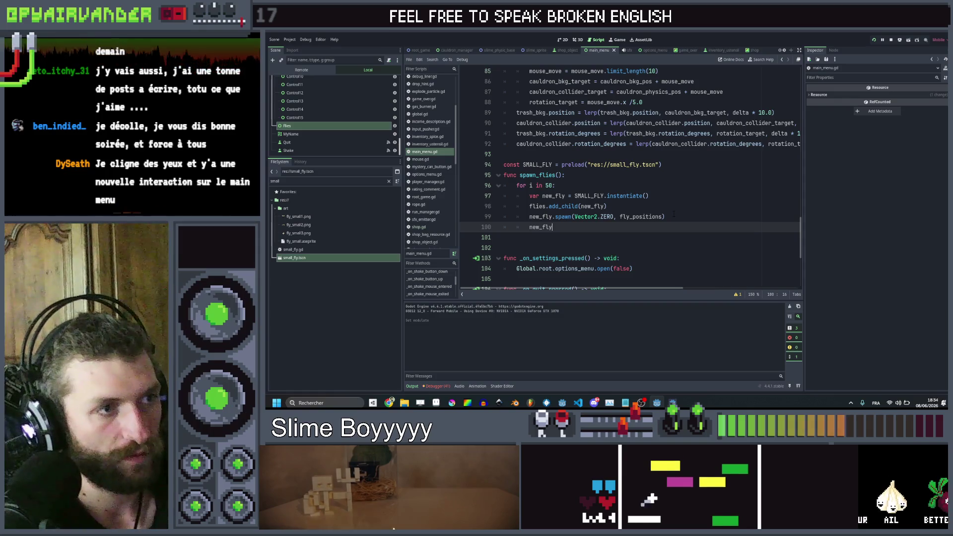
pyautogui.write('.in')
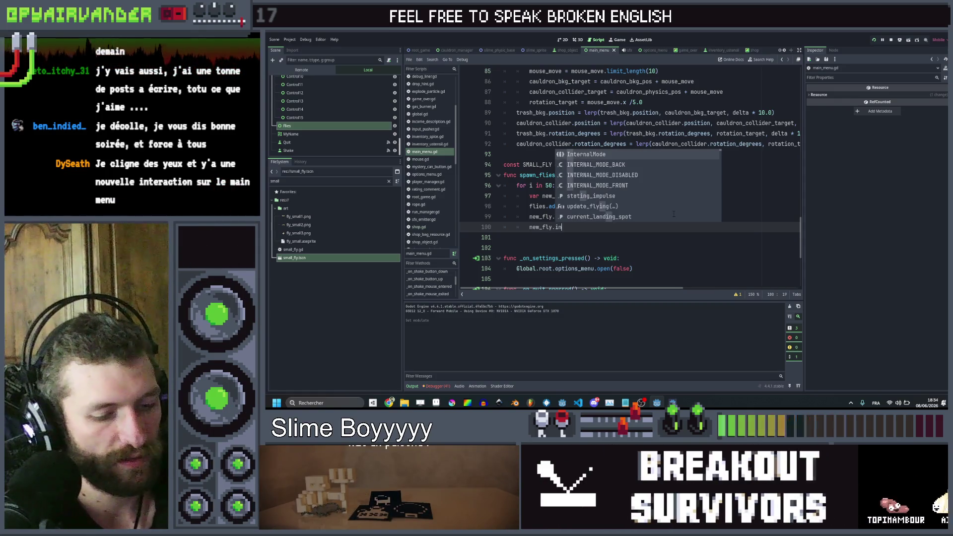
pyautogui.write('_menu = true')
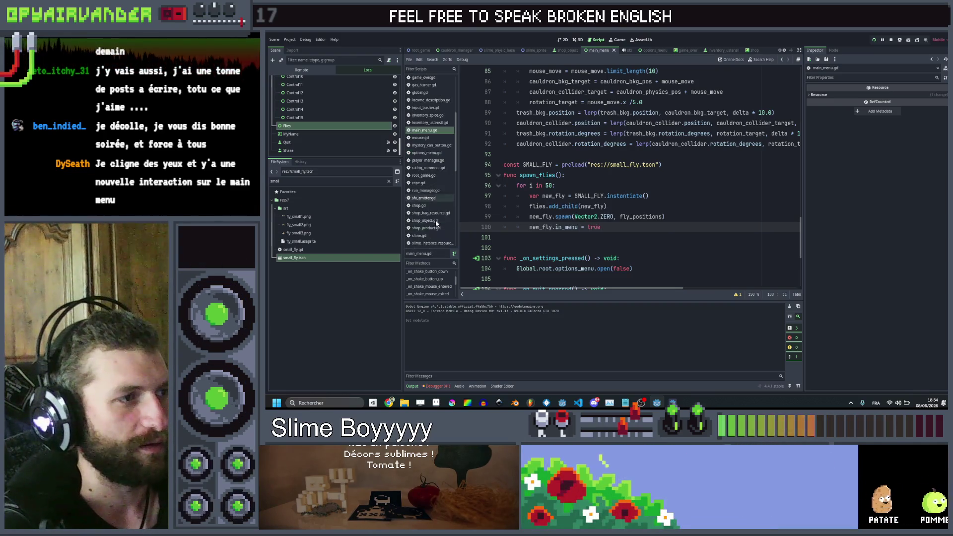
pyautogui.scroll(-3, 432, 216)
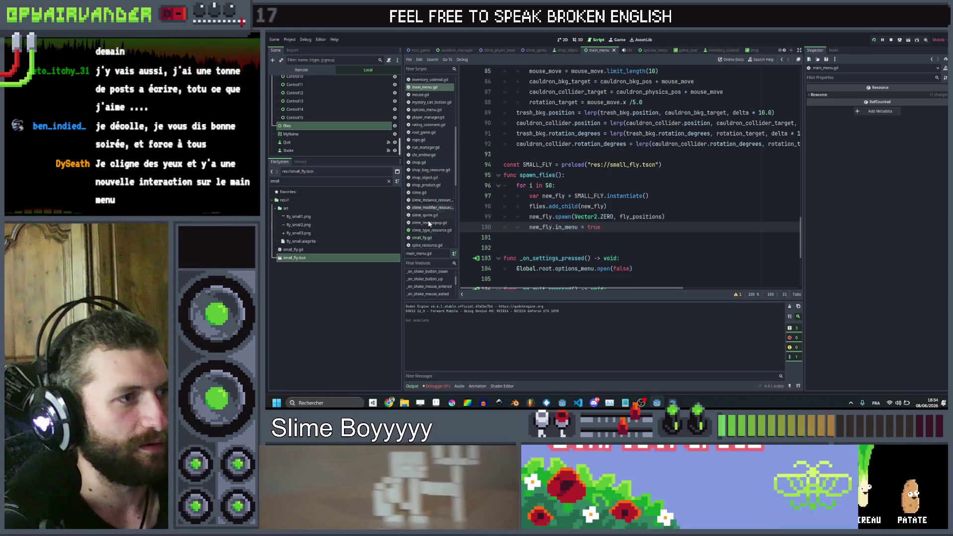
pyautogui.click(421, 238)
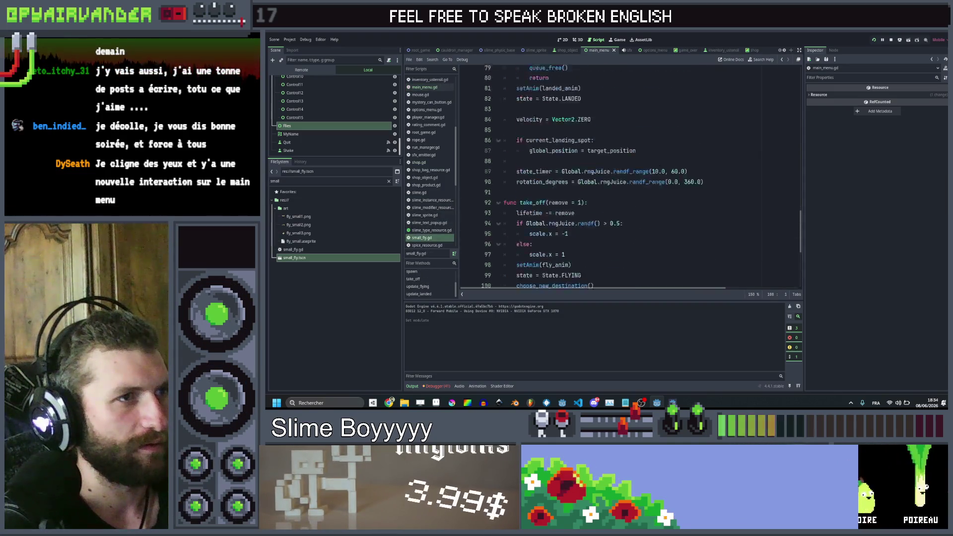
# Step: Declare 'var in_menu = false' below the lifetime variable in small_fly.gd
pyautogui.scroll(15, 593, 159)
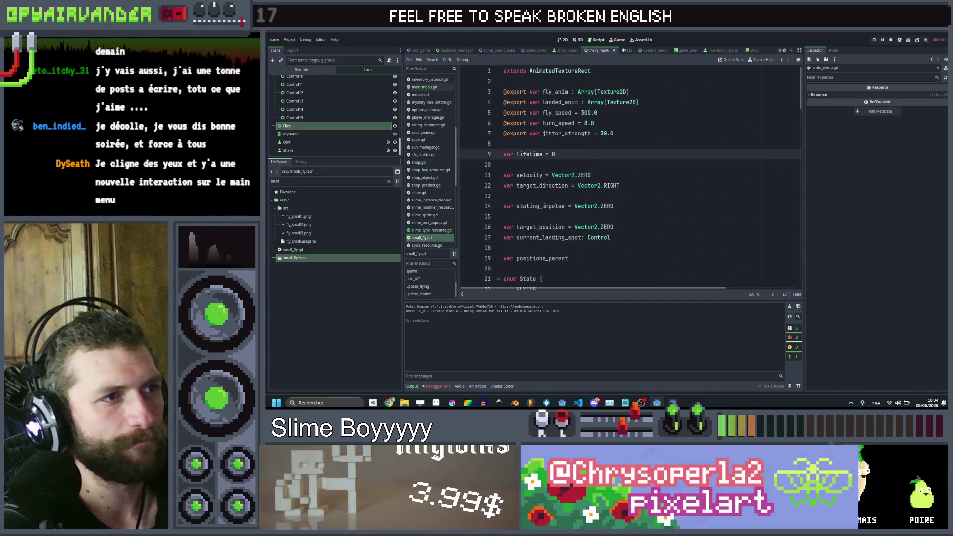
pyautogui.press('Return')
pyautogui.press('Return')
pyautogui.write('var ')
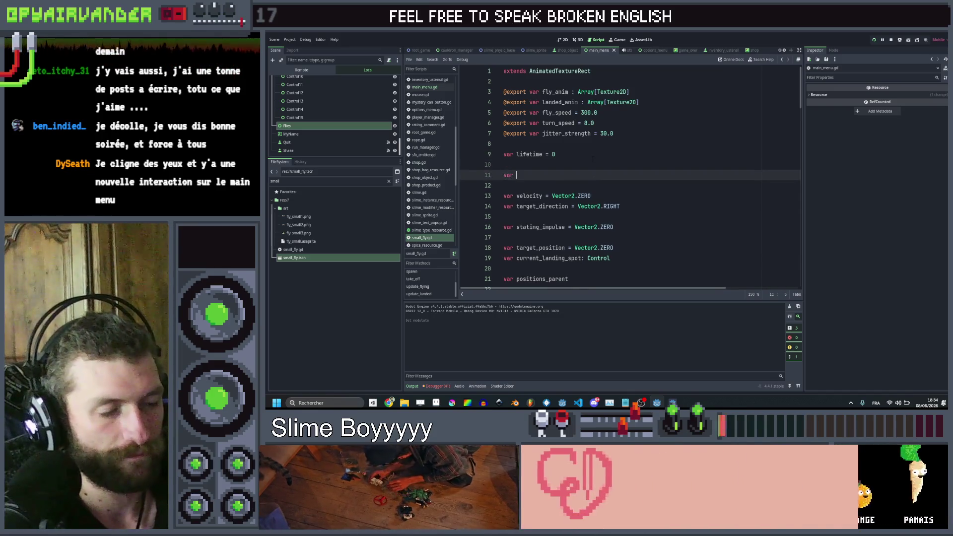
pyautogui.write('in_me')
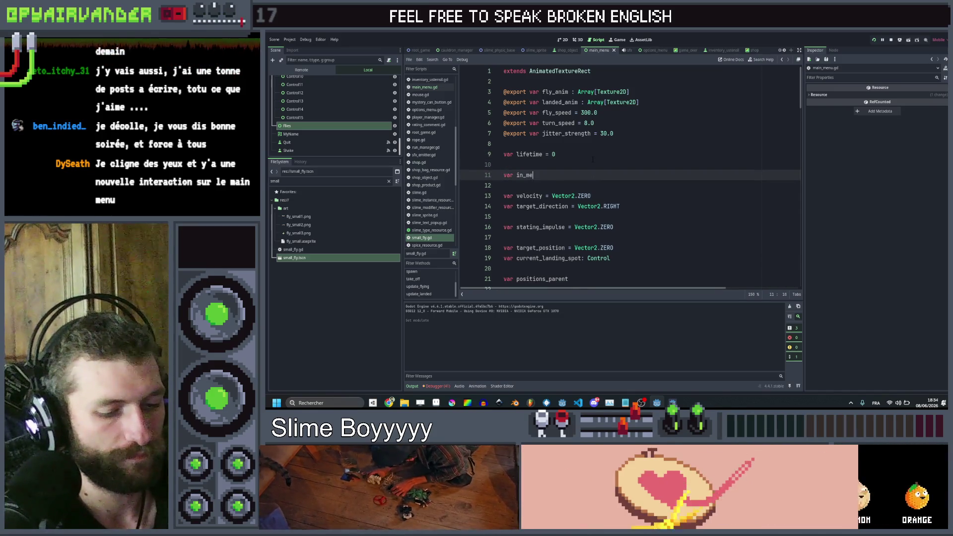
pyautogui.write('nu = false')
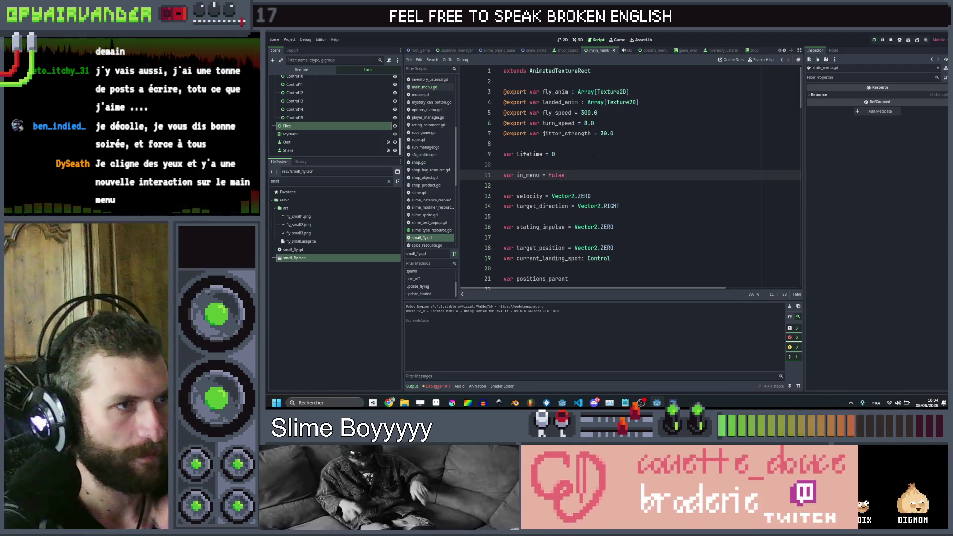
# Step: Scroll down to take_off(remove = 1) and place the cursor at its declaration line
pyautogui.scroll(-8, 592, 159)
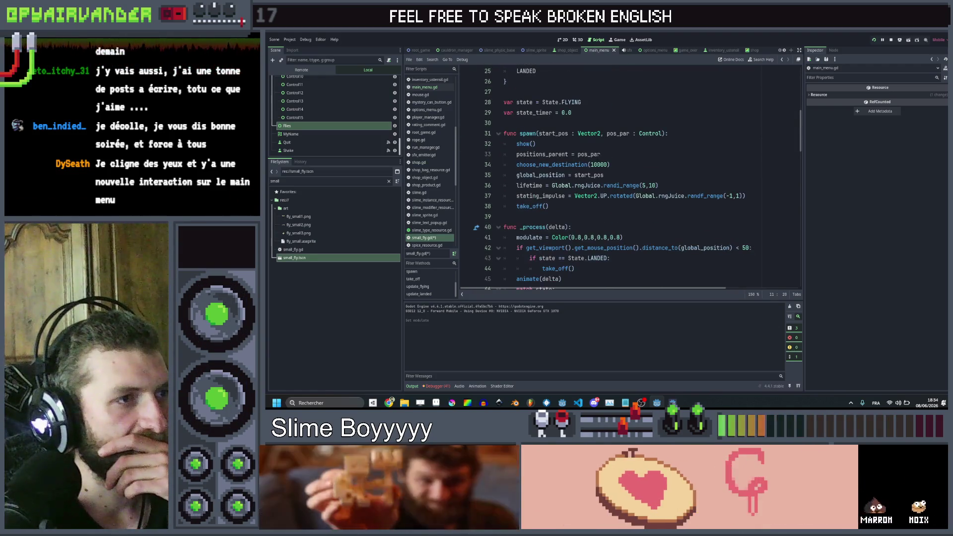
pyautogui.click(549, 206)
pyautogui.scroll(-7, 630, 179)
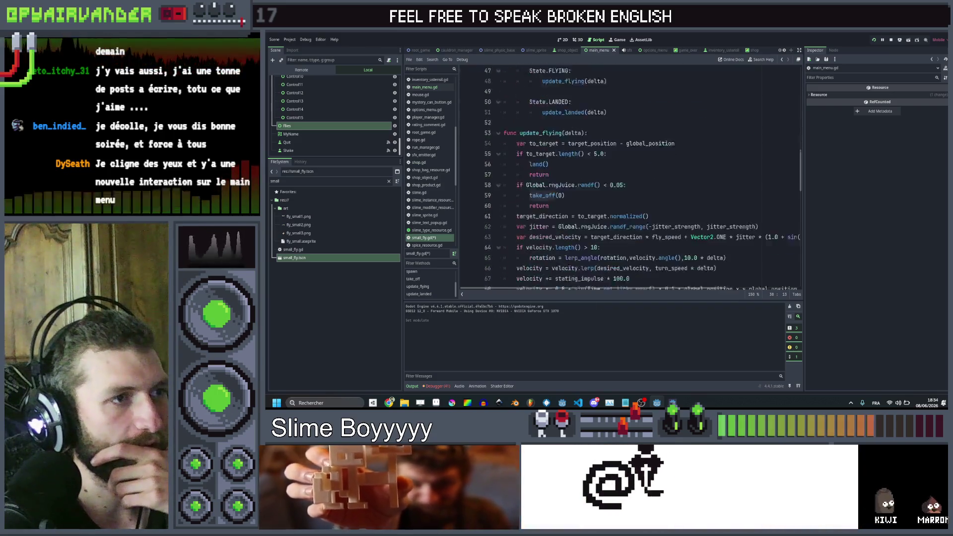
pyautogui.scroll(-1, 630, 178)
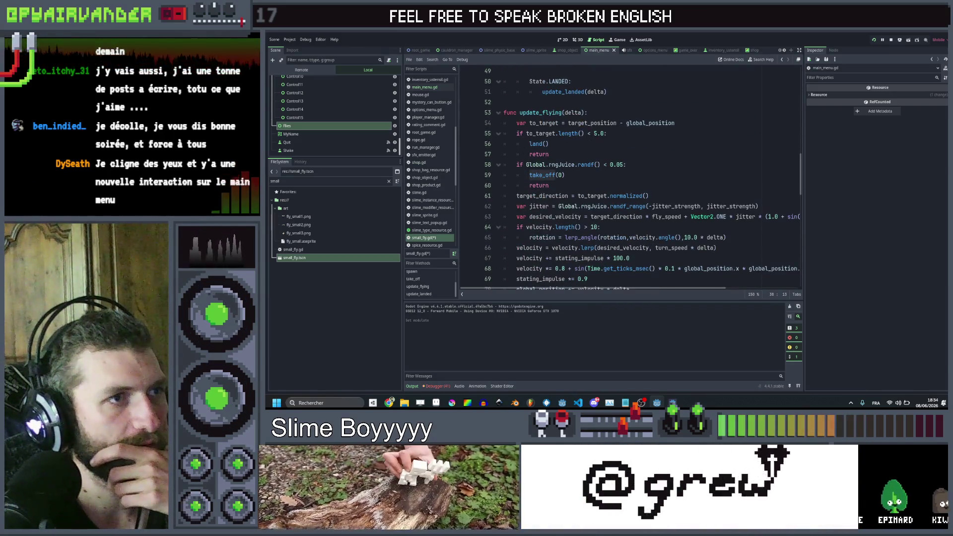
pyautogui.scroll(-4, 630, 179)
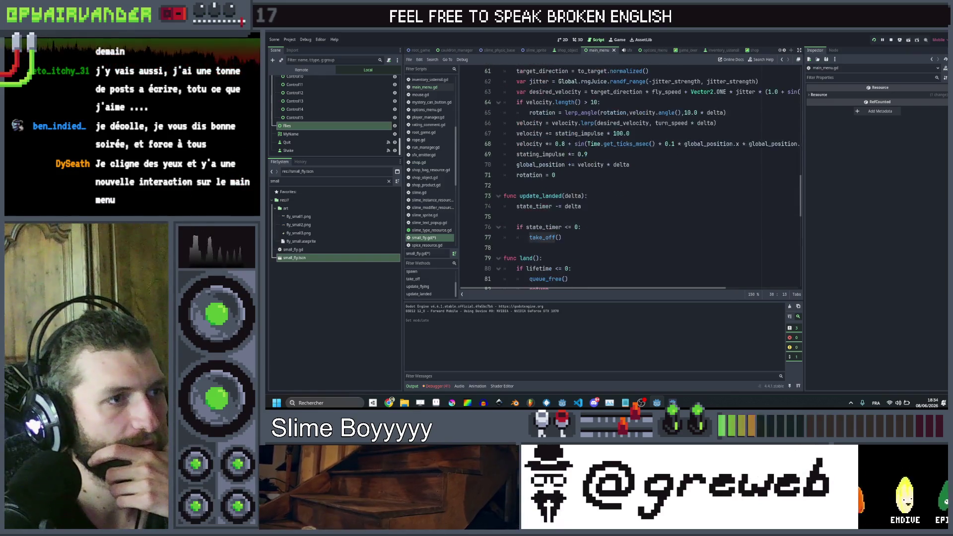
pyautogui.scroll(-1, 575, 144)
pyautogui.scroll(-3, 574, 144)
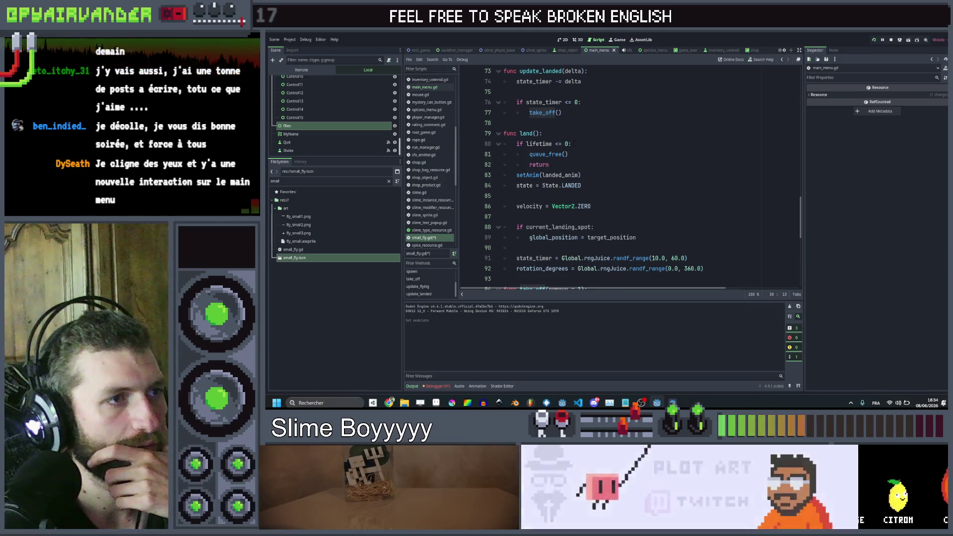
pyautogui.scroll(-3, 574, 144)
pyautogui.scroll(-1, 574, 144)
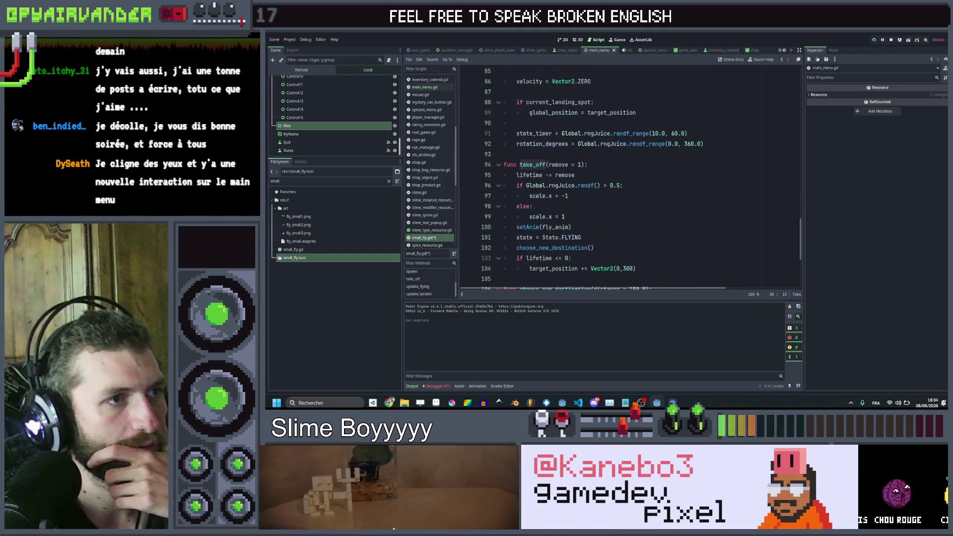
pyautogui.click(587, 174)
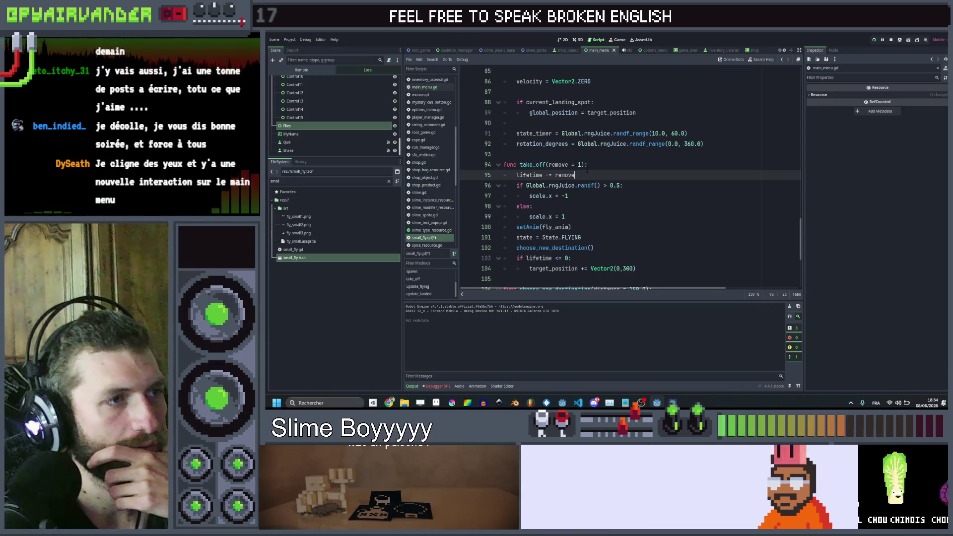
pyautogui.click(589, 164)
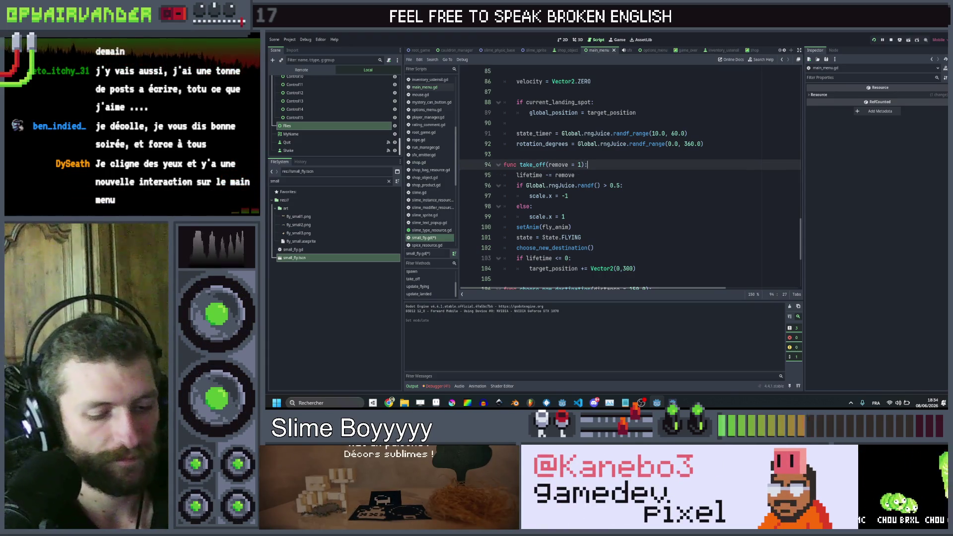
# Step: Guard 'lifetime -= remove' in take_off with 'if not in_menu:' and save
pyautogui.press('Return')
pyautogui.write('in')
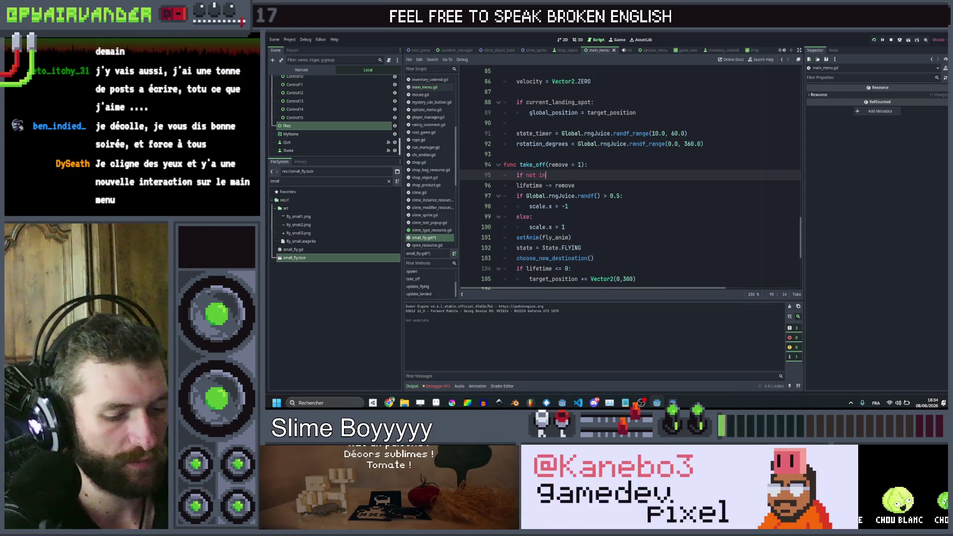
pyautogui.write('_menu:')
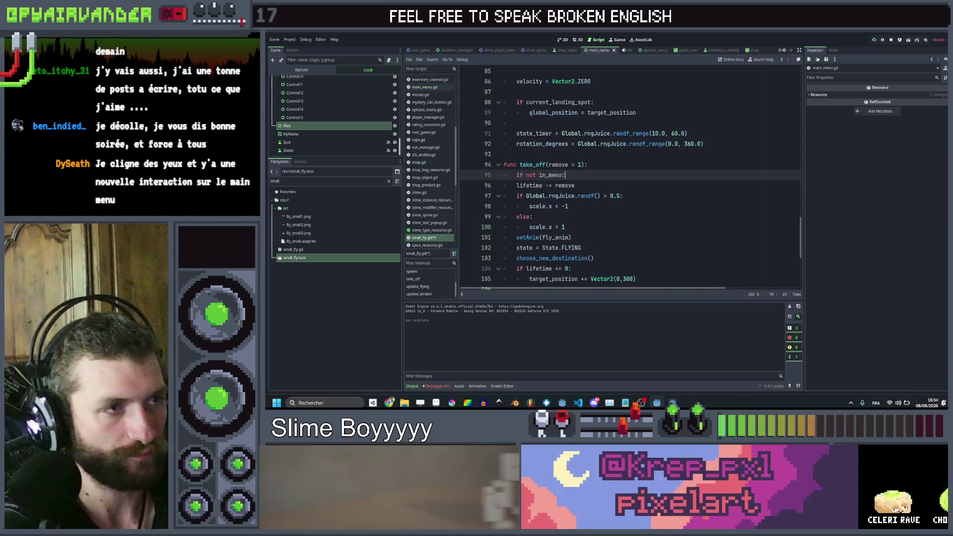
pyautogui.click(504, 185)
pyautogui.hotkey('ctrl', 's')
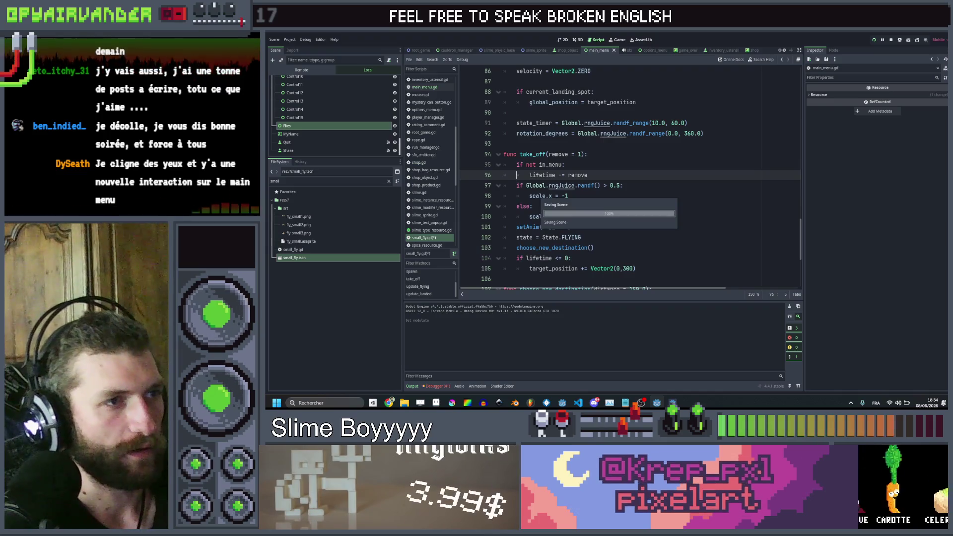
# Step: In spawn, add 'if in_menu: global_position = target_position', save, and relaunch the game
pyautogui.scroll(12, 630, 179)
pyautogui.scroll(10, 630, 179)
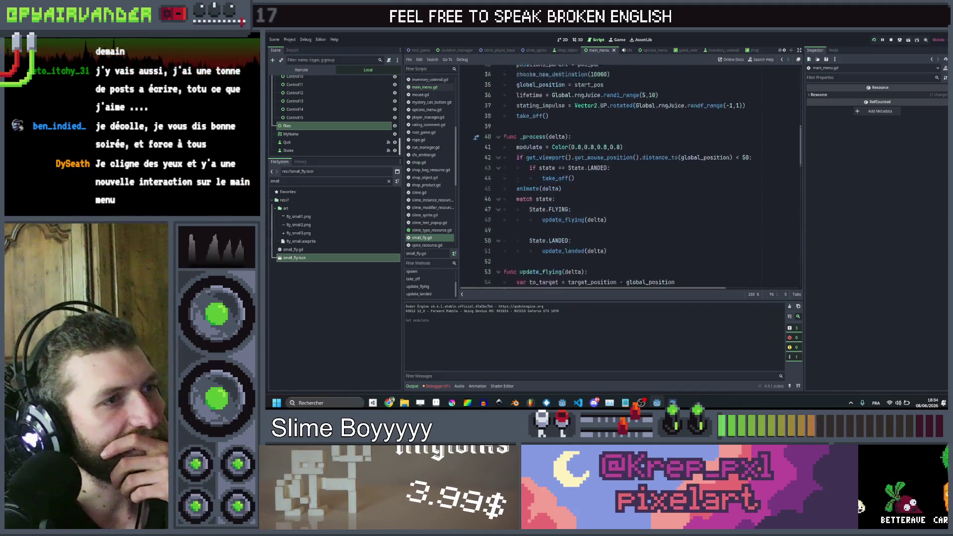
pyautogui.click(610, 217)
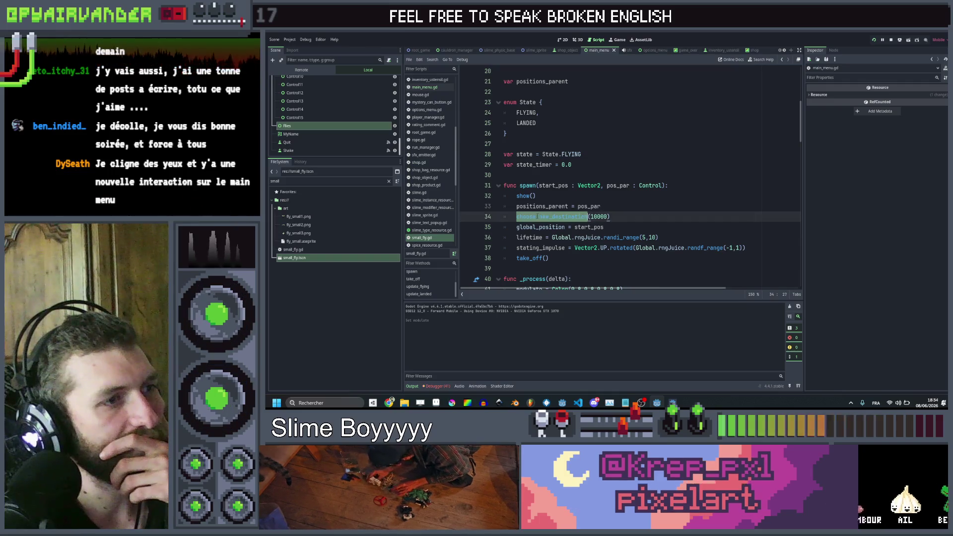
pyautogui.click(612, 226)
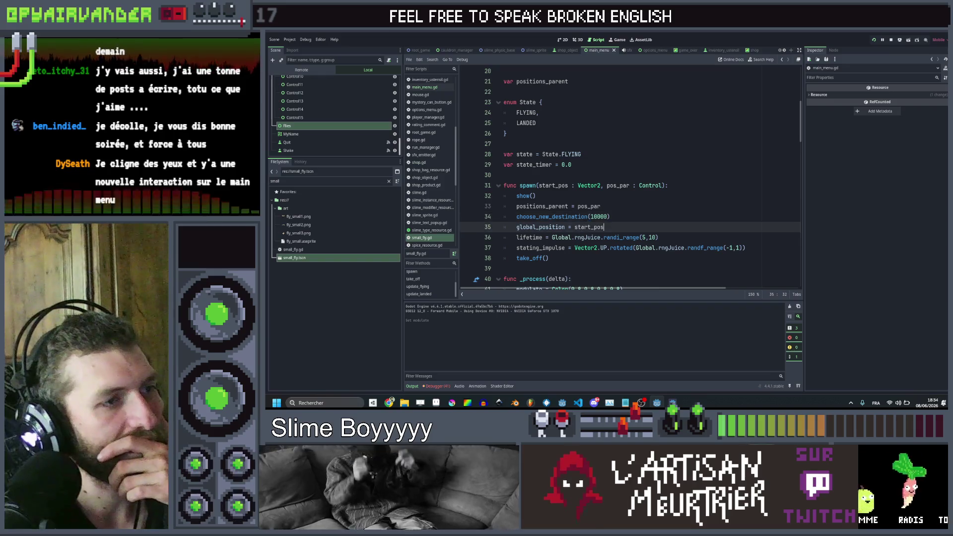
pyautogui.press('Return')
pyautogui.write('if')
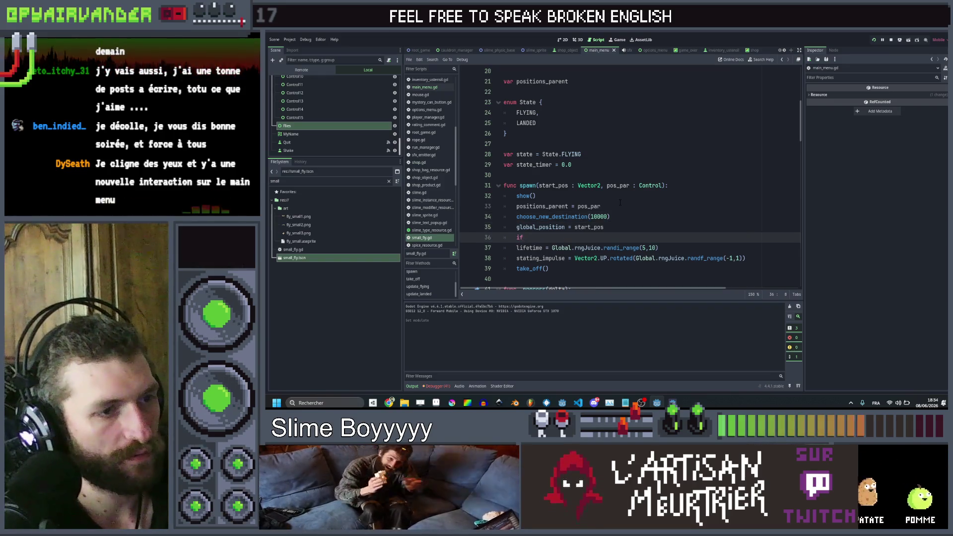
pyautogui.write('in')
pyautogui.press('Return')
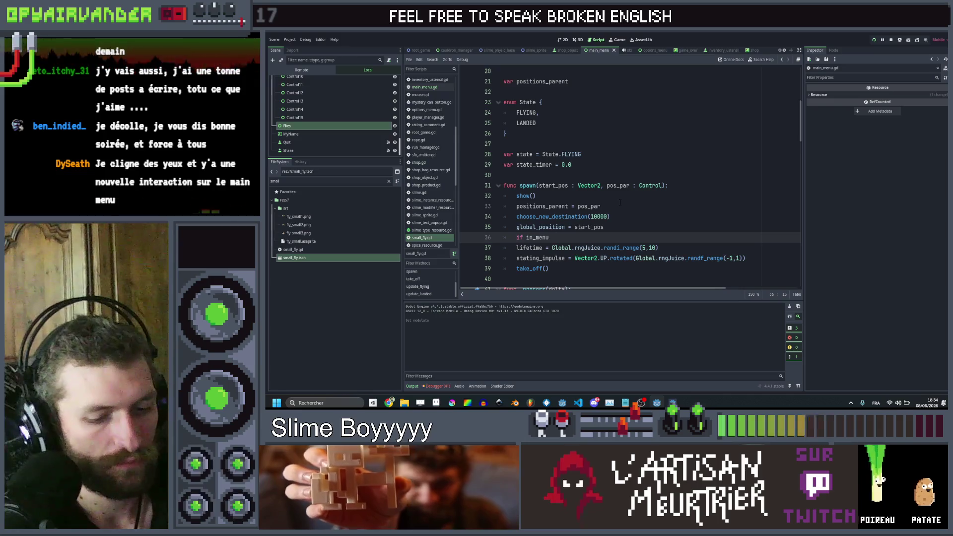
pyautogui.write(':')
pyautogui.press('Return')
pyautogui.write('global_position = ta')
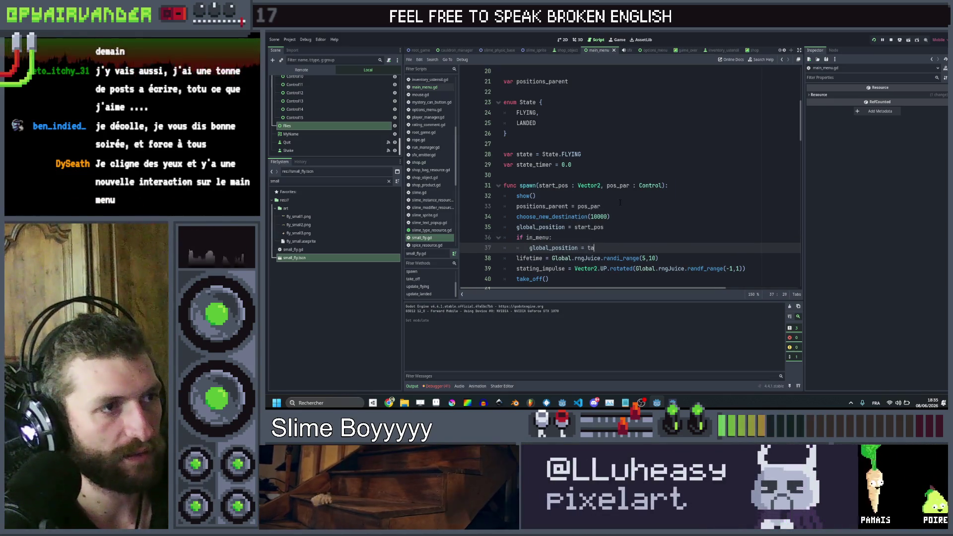
pyautogui.write('r')
pyautogui.press('Down')
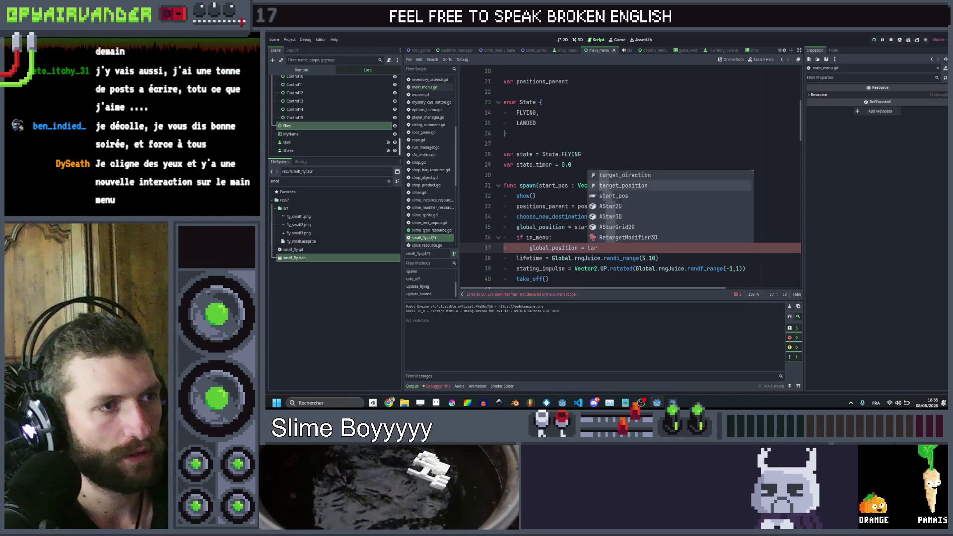
pyautogui.press('Return')
pyautogui.hotkey('ctrl', 's')
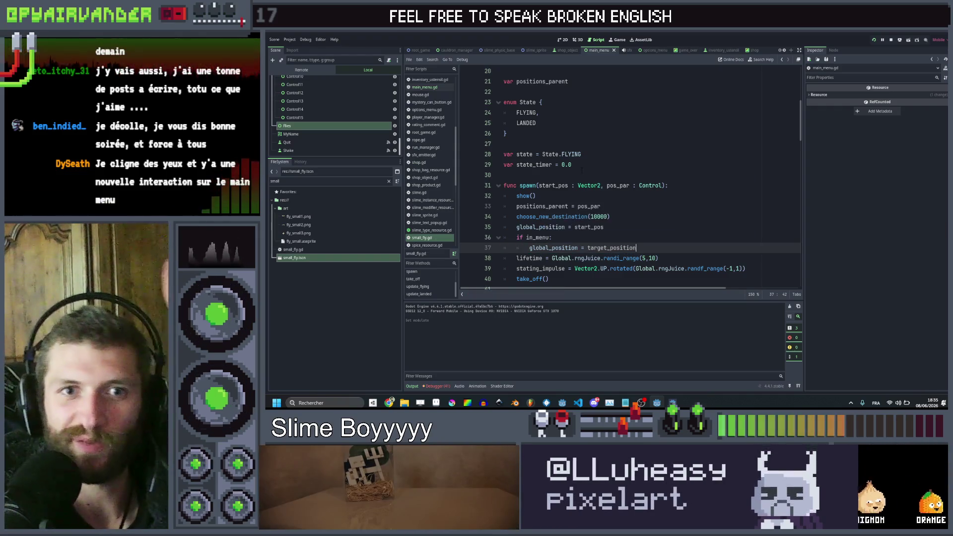
pyautogui.click(875, 41)
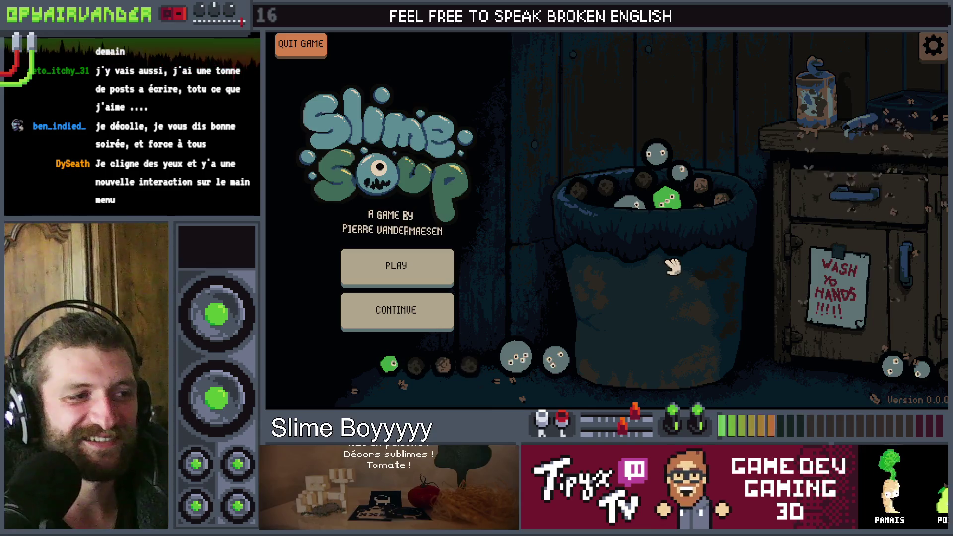
# Step: Stir the slimes in the pot to check the menu flies, then close the game
pyautogui.click(707, 275)
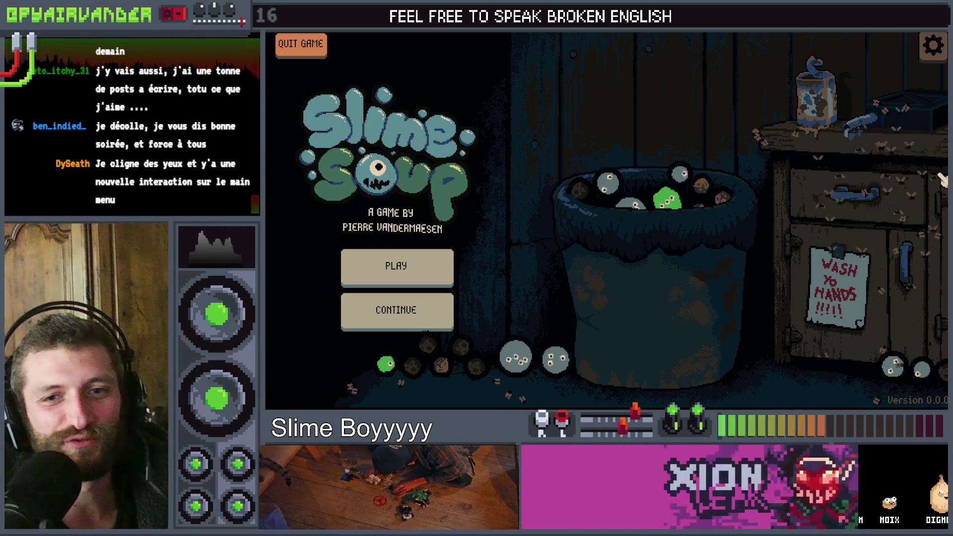
pyautogui.press('F8')
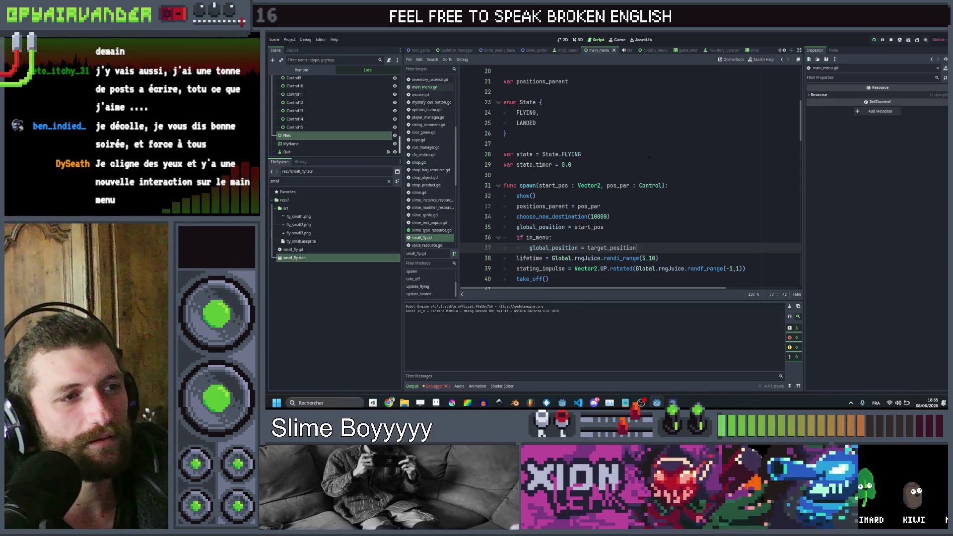
# Step: Move 'new_fly.in_menu = true' above the spawn call in main_menu.gd and relaunch with F5
pyautogui.scroll(-1, 648, 155)
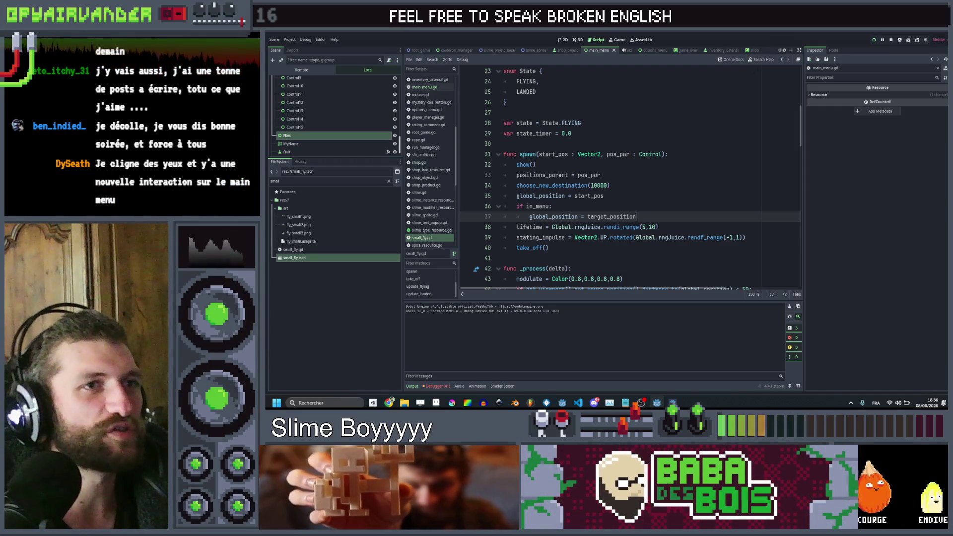
pyautogui.click(783, 63)
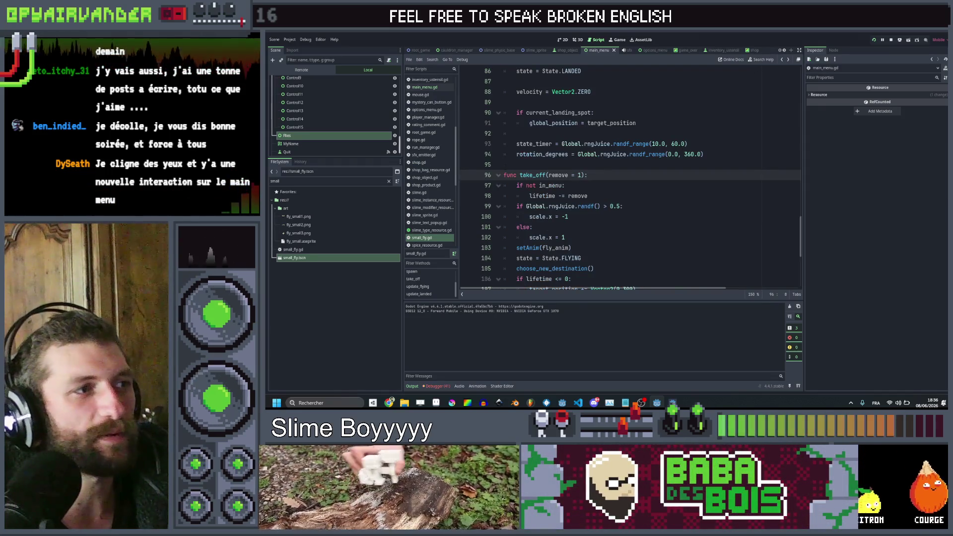
pyautogui.click(432, 87)
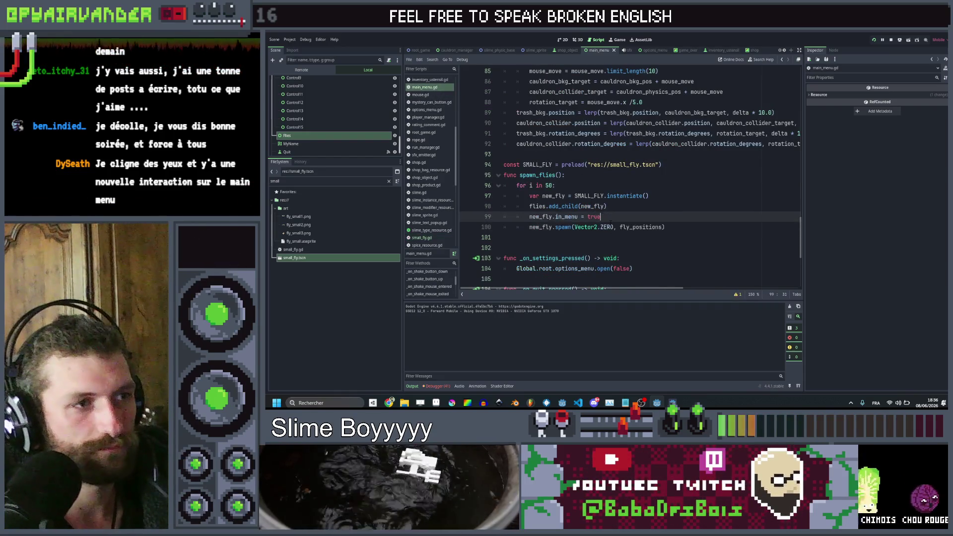
pyautogui.hotkey('alt', 'Up')
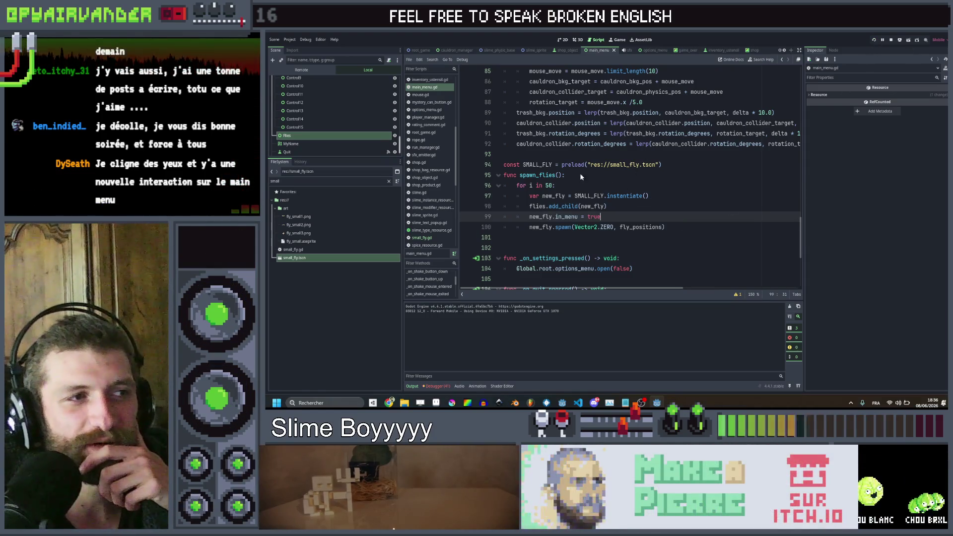
pyautogui.press('F5')
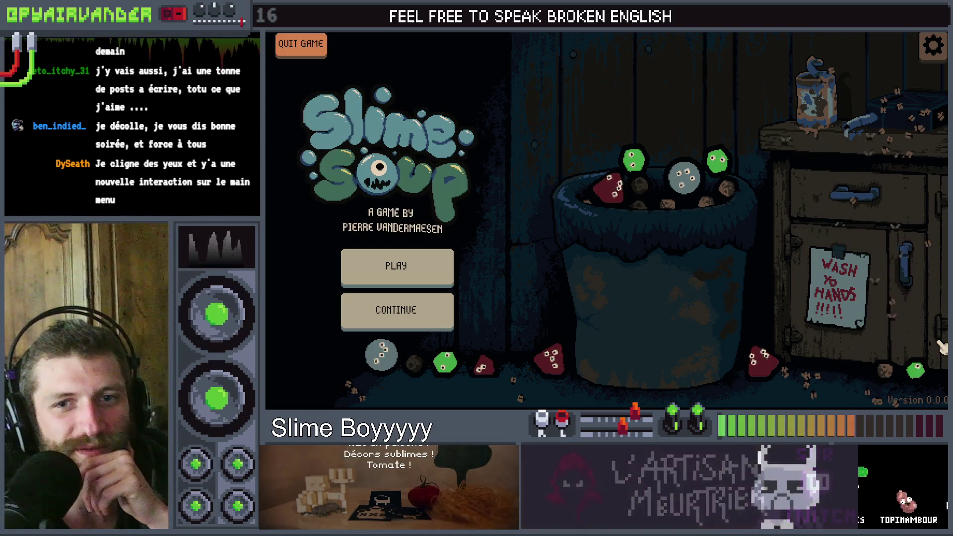
# Step: Close the relaunched Slime Soup game window with Alt+F4
pyautogui.hotkey('alt', 'F4')
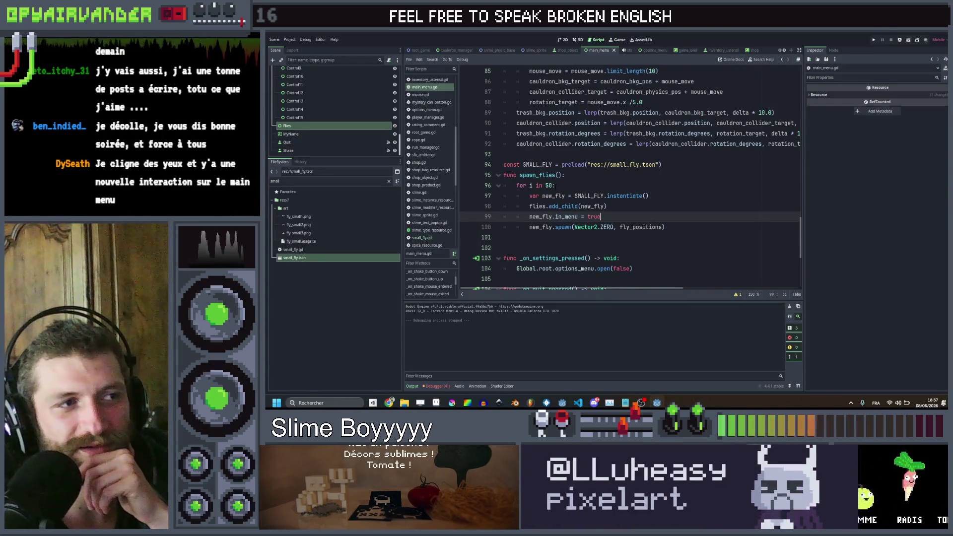
# Step: Reduce the spawn_flies loop from 50 to 30 flies, save, test-run, then stop the game
pyautogui.click(549, 185)
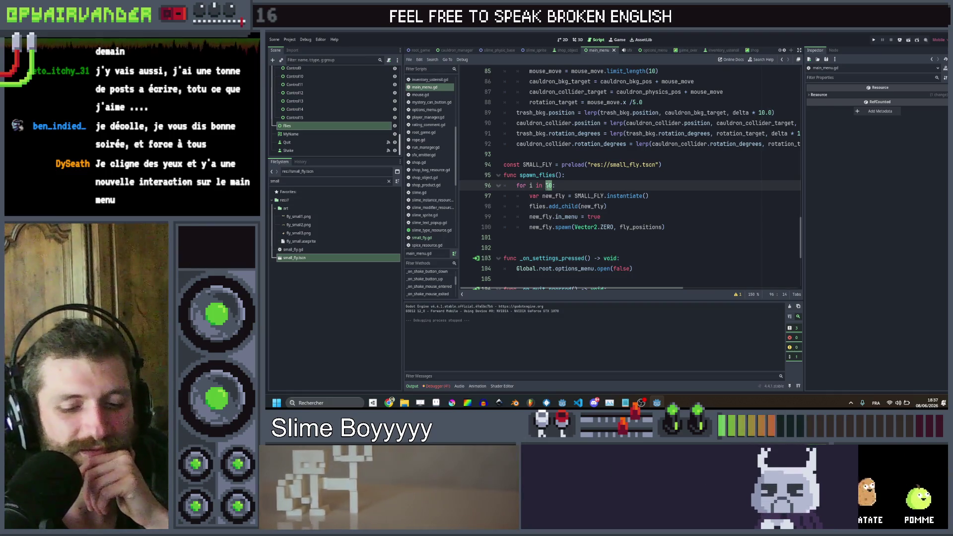
pyautogui.hotkey('ctrl', 's')
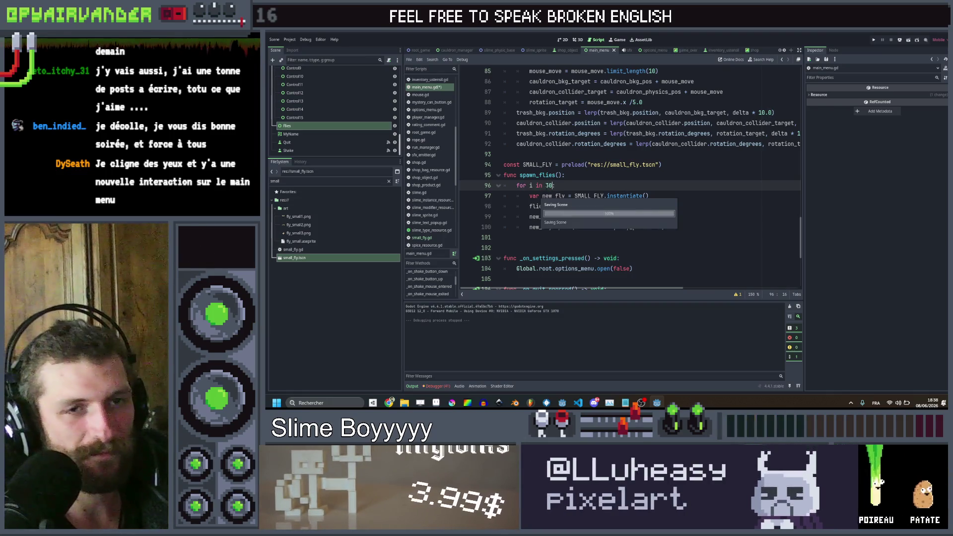
pyautogui.click(874, 40)
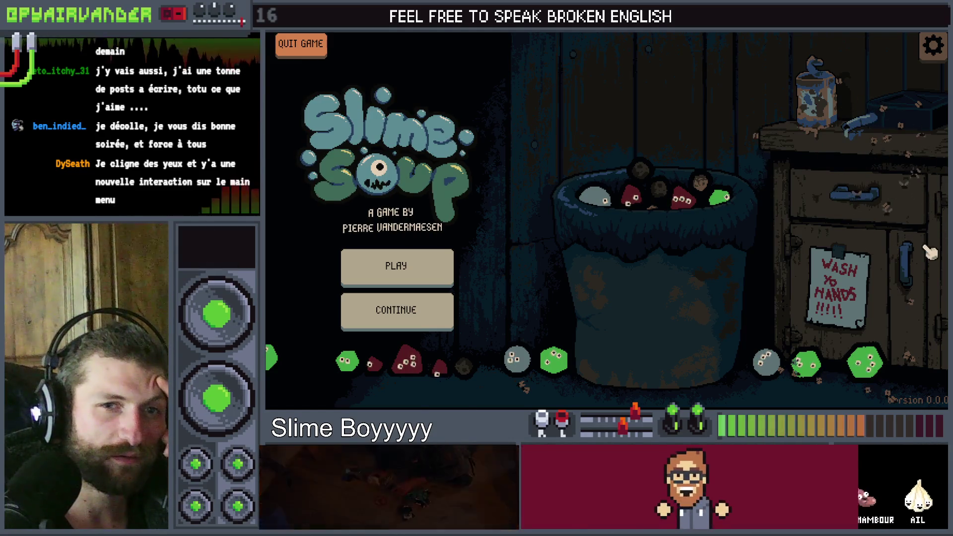
pyautogui.press('F8')
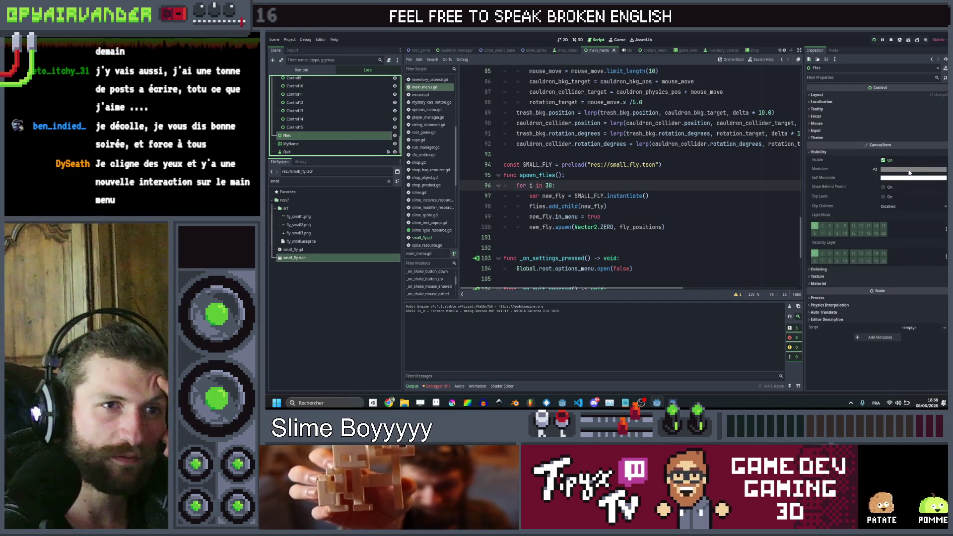
# Step: Lower the alpha of the Flies Modulate tint, save, run the menu, then leave the game
pyautogui.click(909, 170)
pyautogui.click(911, 297)
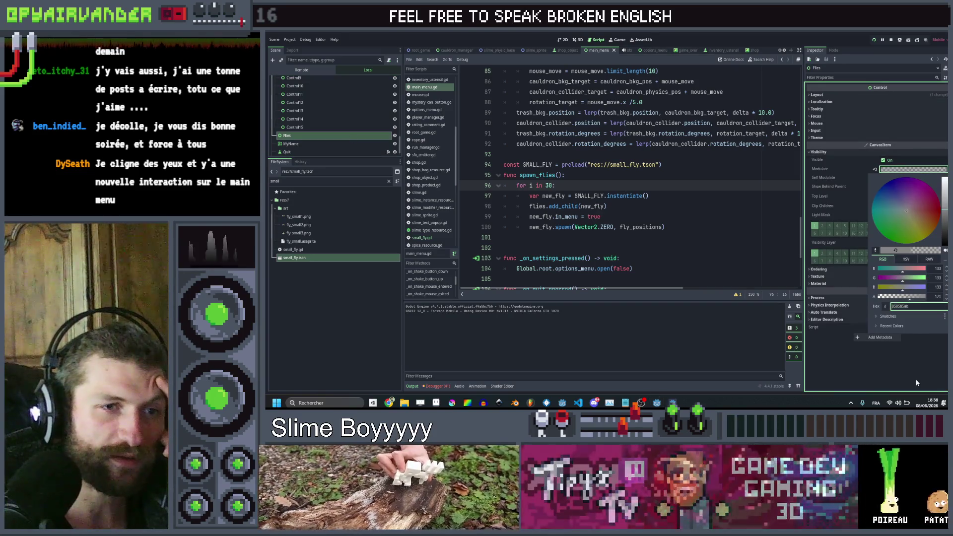
pyautogui.click(916, 379)
pyautogui.hotkey('ctrl', 's')
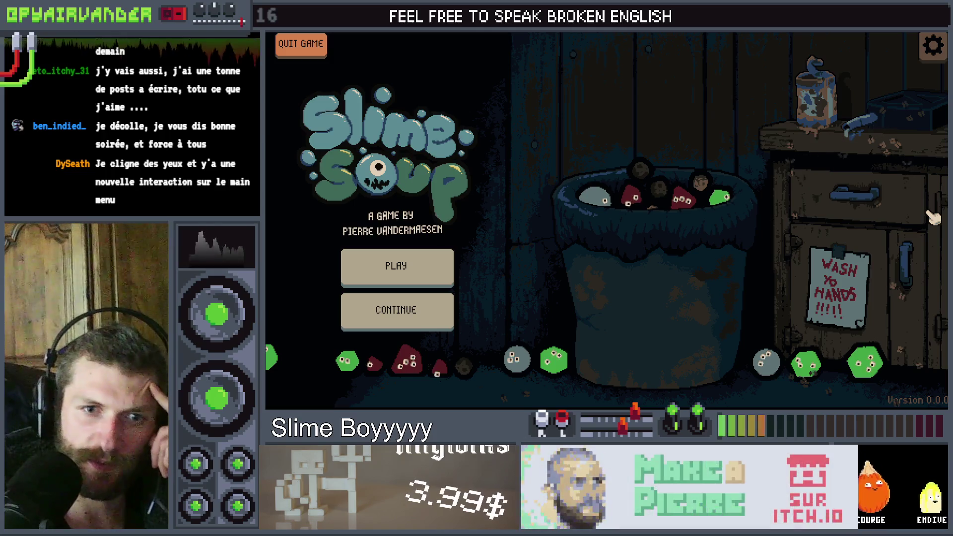
pyautogui.hotkey('alt', 'Tab')
pyautogui.hotkey('alt', 'Tab')
pyautogui.hotkey('alt', 'Tab')
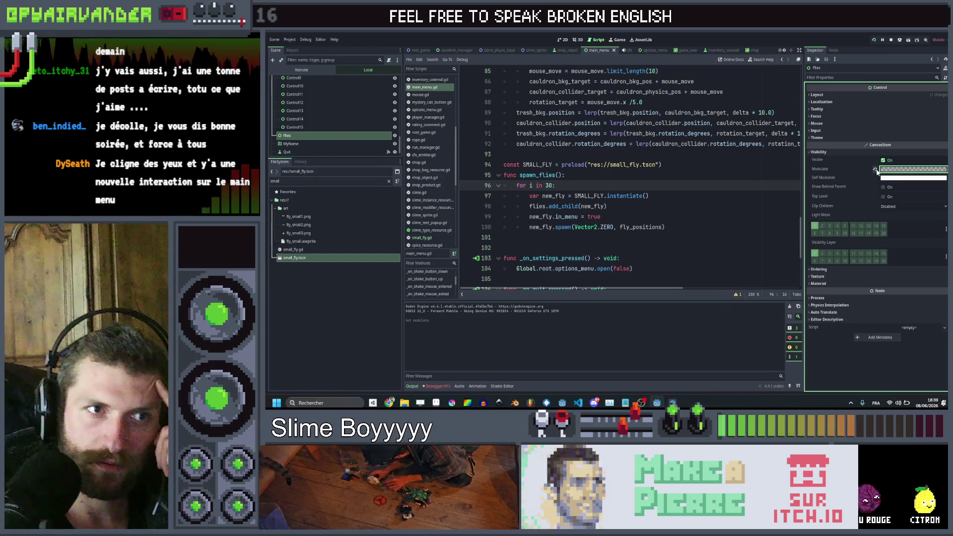
# Step: Reset the flies' Modulate and darken it to grey 9c9c9c, then switch to the browser
pyautogui.click(876, 170)
pyautogui.click(913, 169)
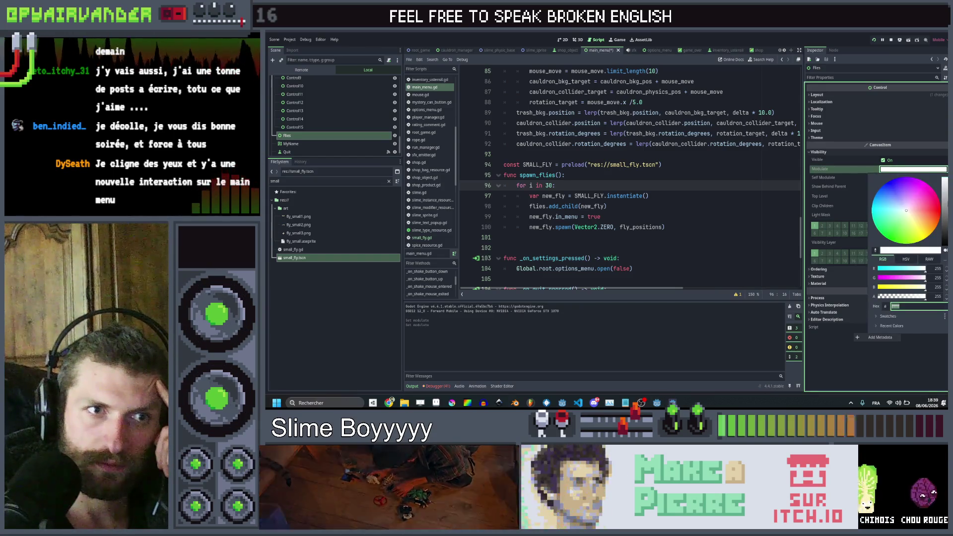
pyautogui.click(945, 203)
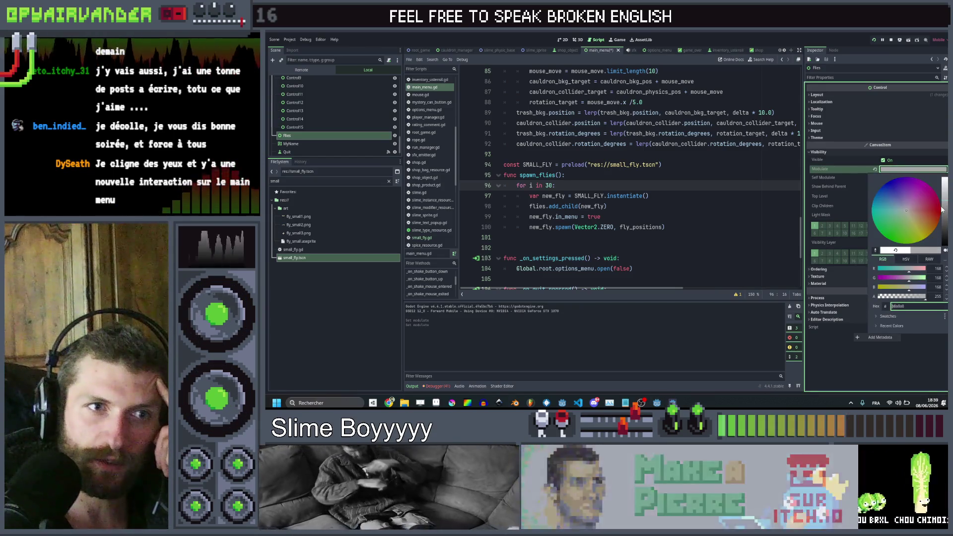
pyautogui.click(946, 224)
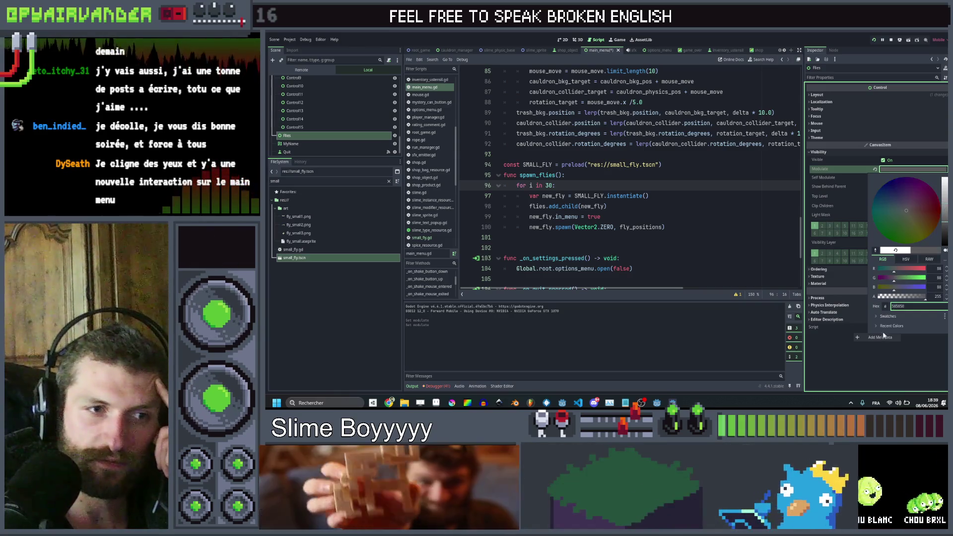
pyautogui.click(879, 357)
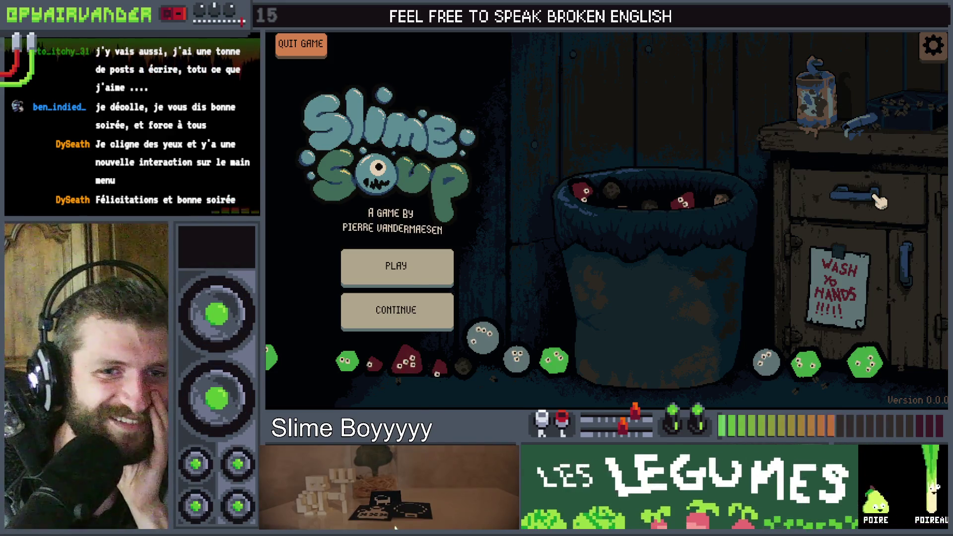
pyautogui.hotkey('alt', 'Tab')
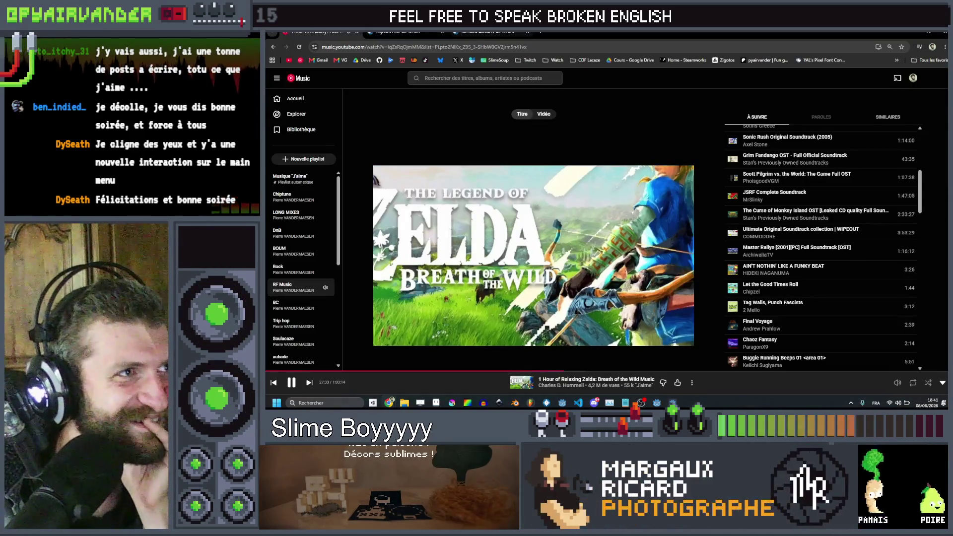
# Step: In a new tab, load the streamer's Twitch channel bookmark with the live stream and chat
pyautogui.click(541, 32)
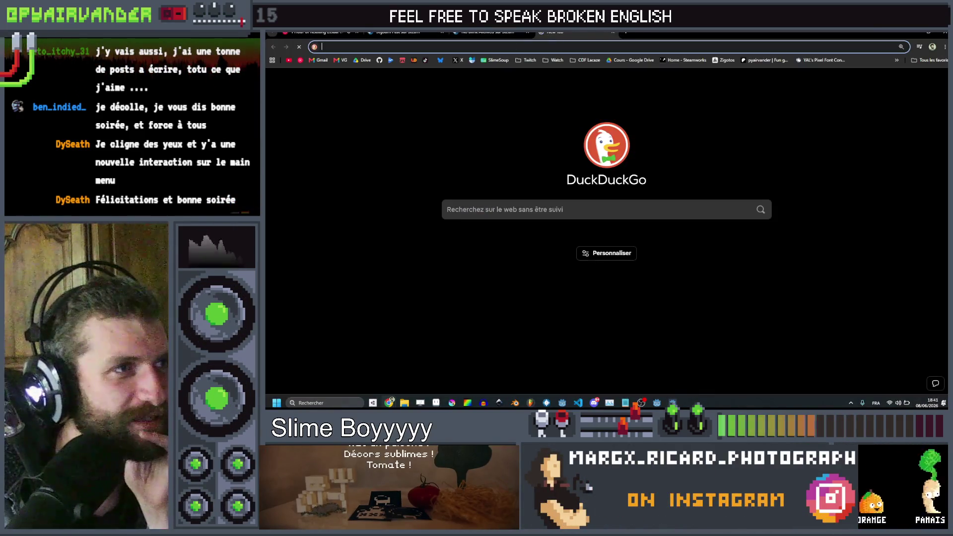
pyautogui.click(534, 74)
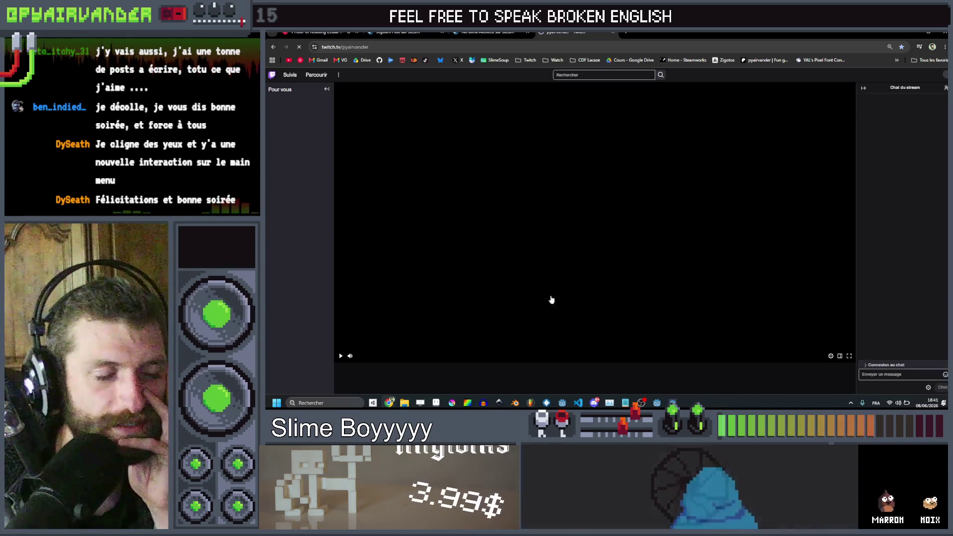
pyautogui.moveTo(349, 356)
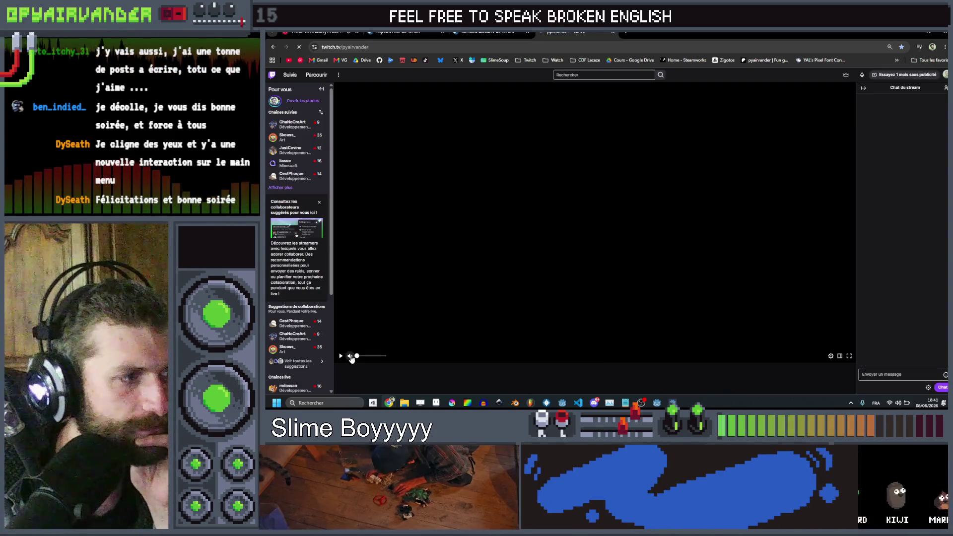
# Step: Expand the followed channels list, switch to the music tab, then return to the running game
pyautogui.click(281, 187)
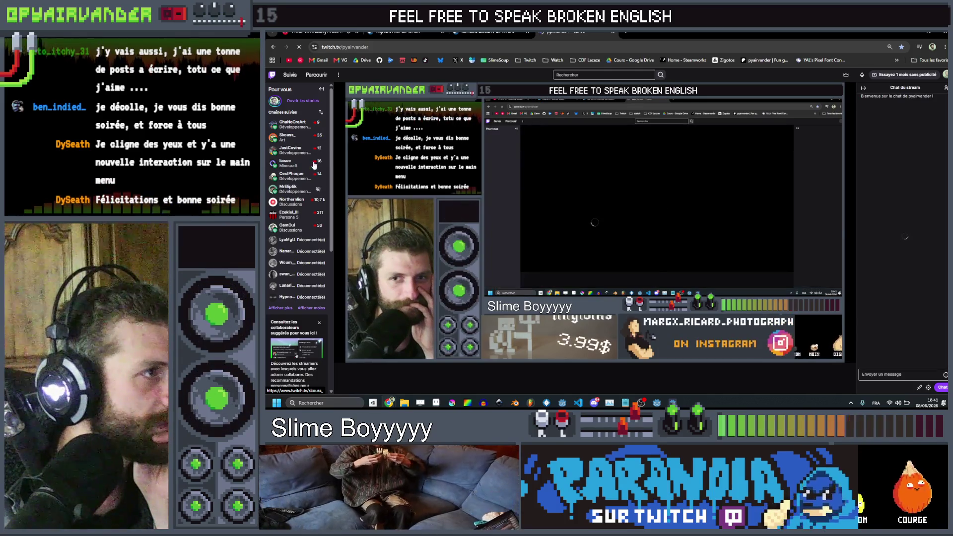
pyautogui.moveTo(310, 130)
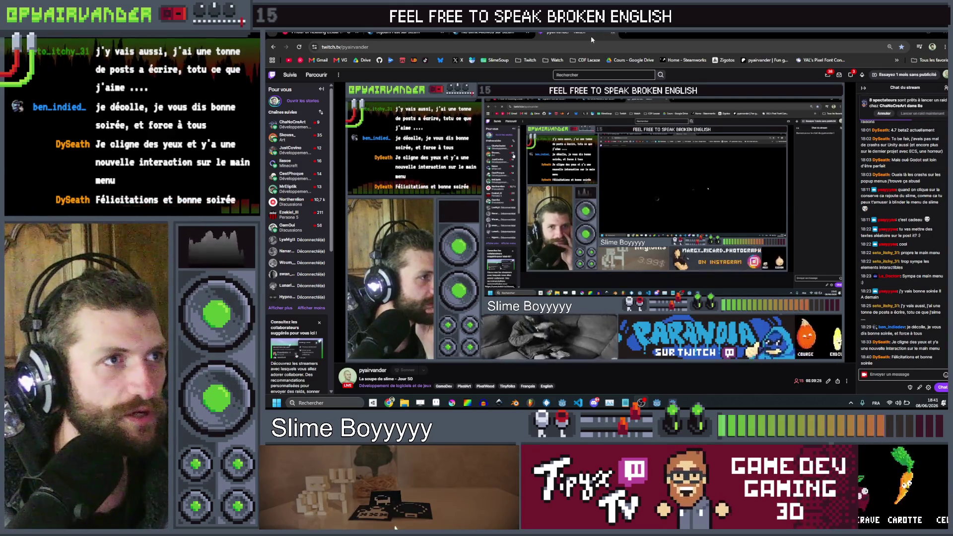
pyautogui.hotkey('ctrl', '1')
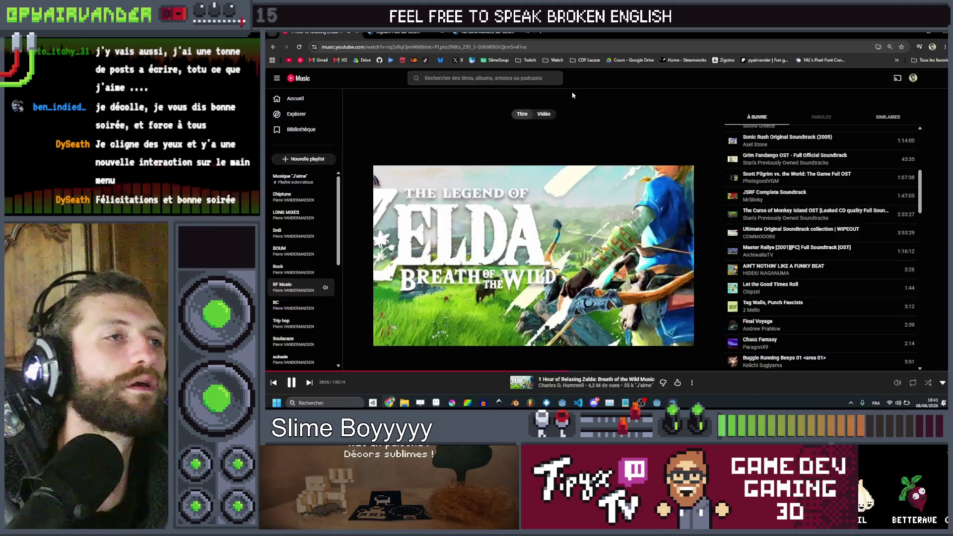
pyautogui.hotkey('alt', 'Tab')
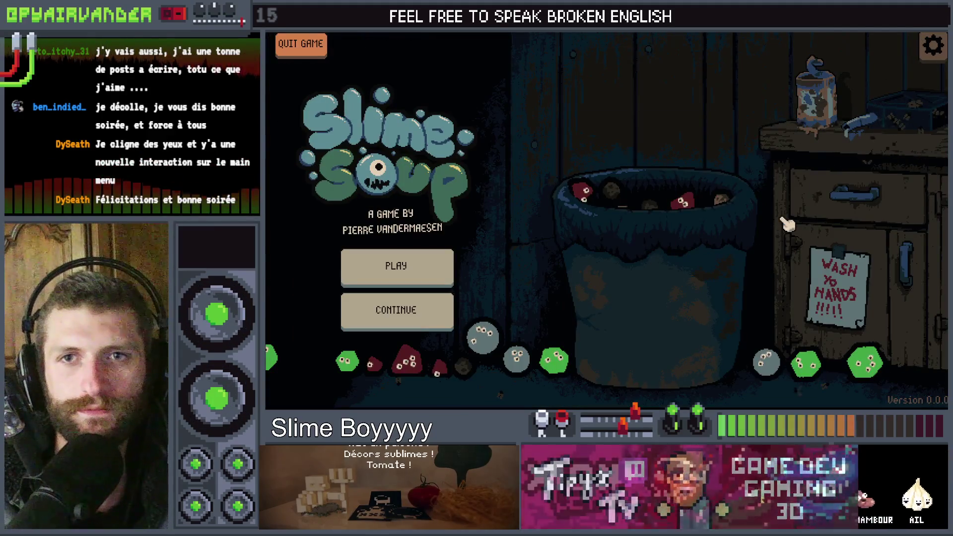